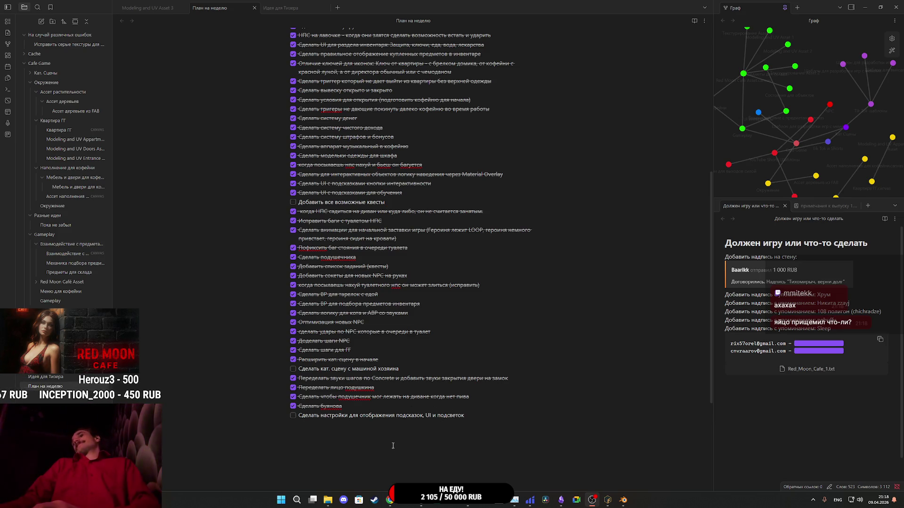
Review the last unchecked task in Obsidian's weekly plan, then minimize the notes window.
{"action": "left_click", "coordinate": [781, 480]}
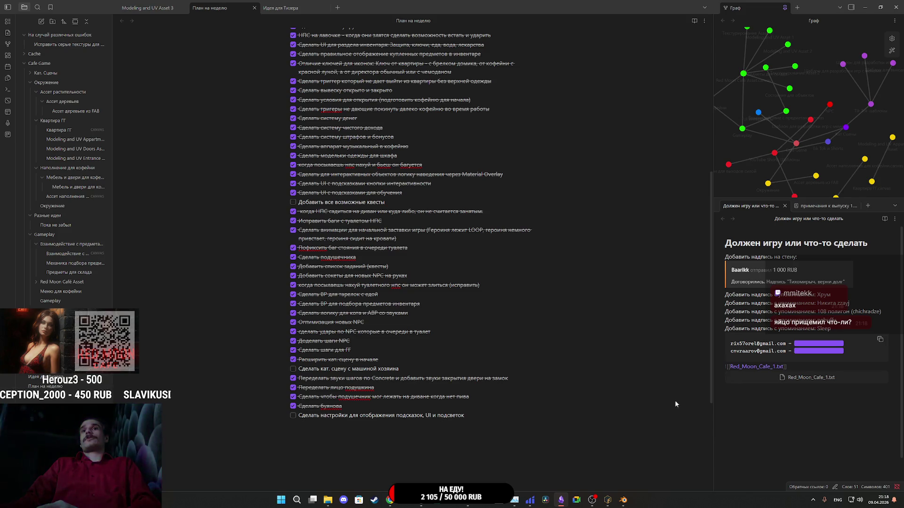
{"action": "left_click", "coordinate": [634, 424]}
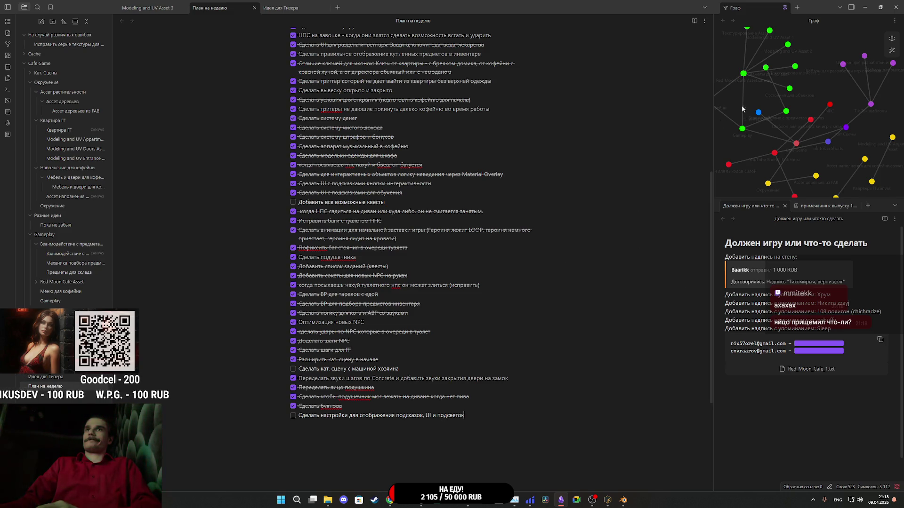
{"action": "left_click", "coordinate": [866, 8]}
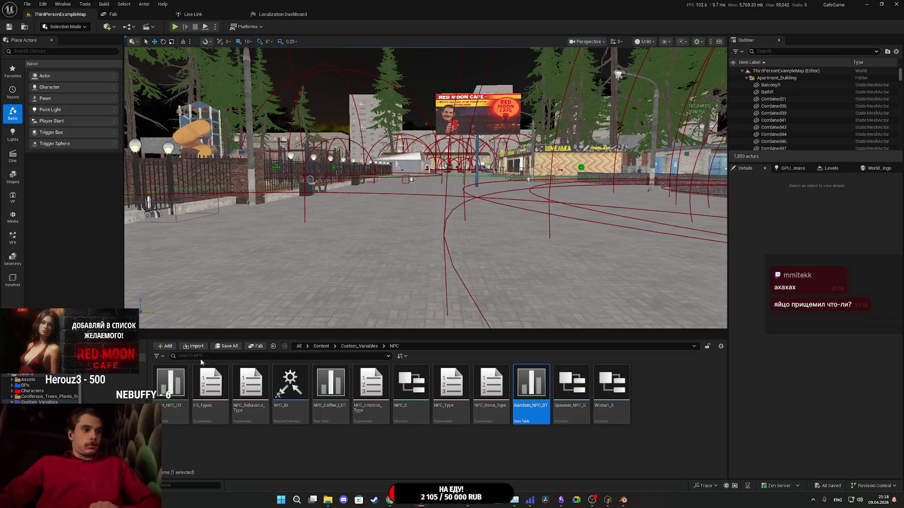
Close Mixamo Fuse, Blender and Substance Painter, discarding unsaved changes in each.
{"action": "mouse_move", "coordinate": [204, 362]}
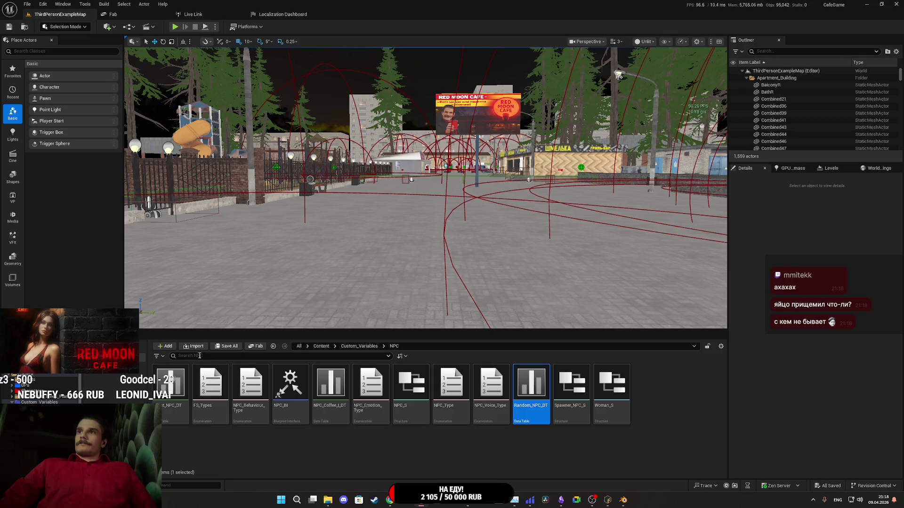
{"action": "left_click", "coordinate": [607, 500]}
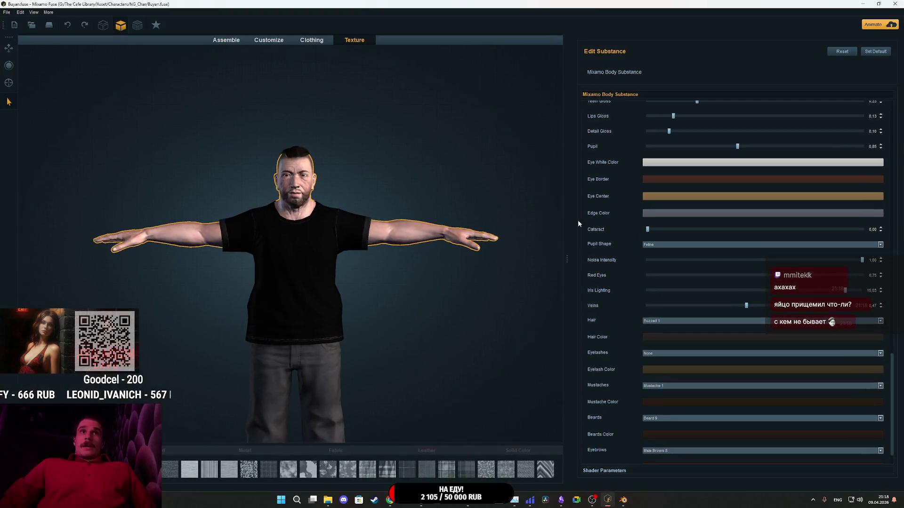
{"action": "left_click", "coordinate": [895, 4]}
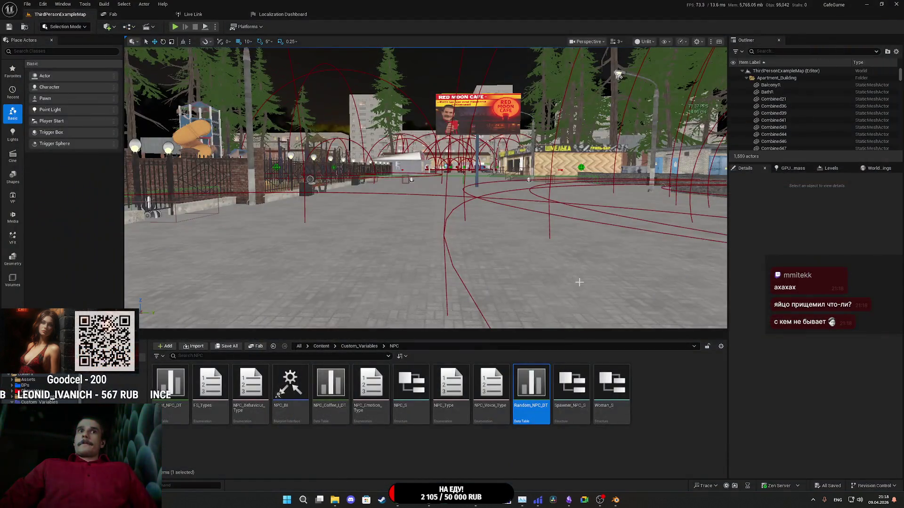
{"action": "left_click", "coordinate": [615, 500]}
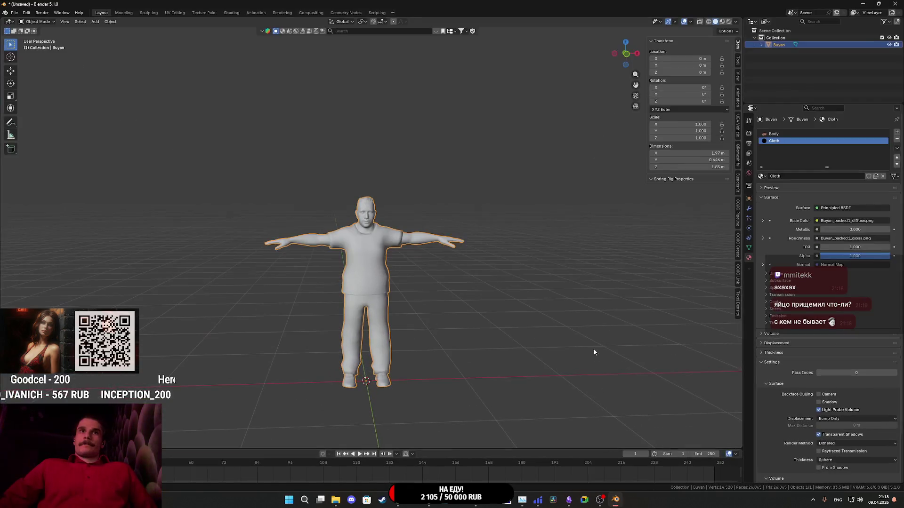
{"action": "left_click", "coordinate": [894, 3]}
{"action": "left_click", "coordinate": [467, 261]}
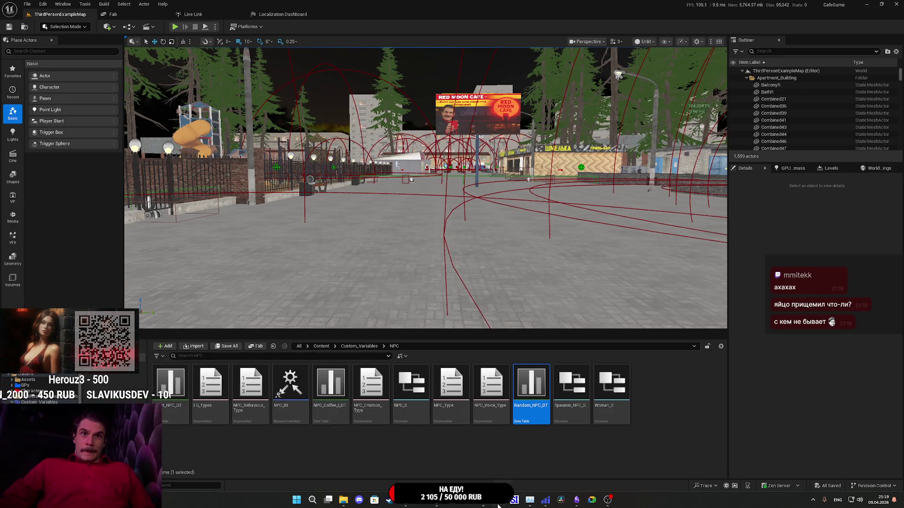
{"action": "left_click", "coordinate": [592, 500]}
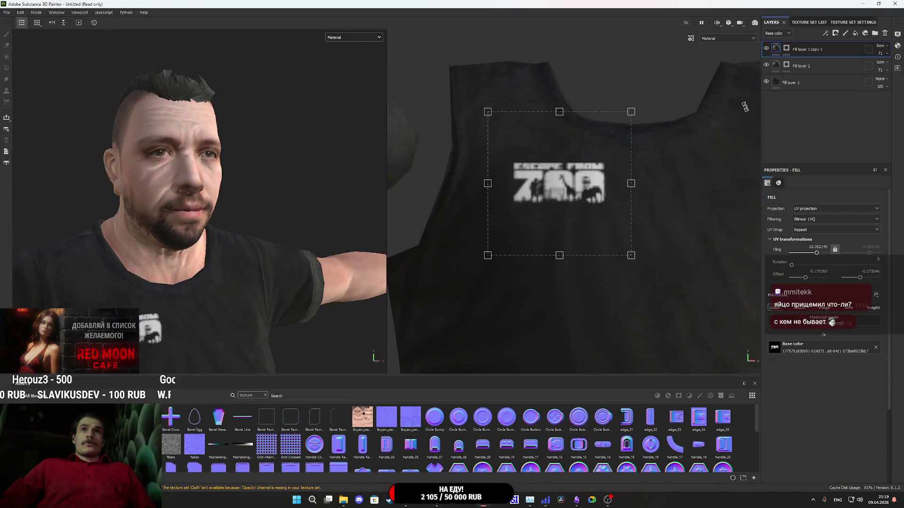
{"action": "left_click", "coordinate": [894, 4]}
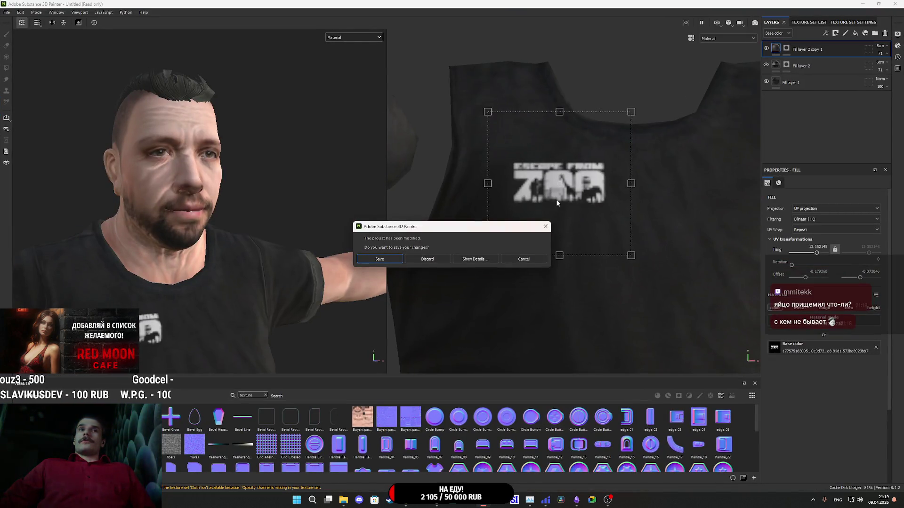
{"action": "left_click", "coordinate": [427, 259]}
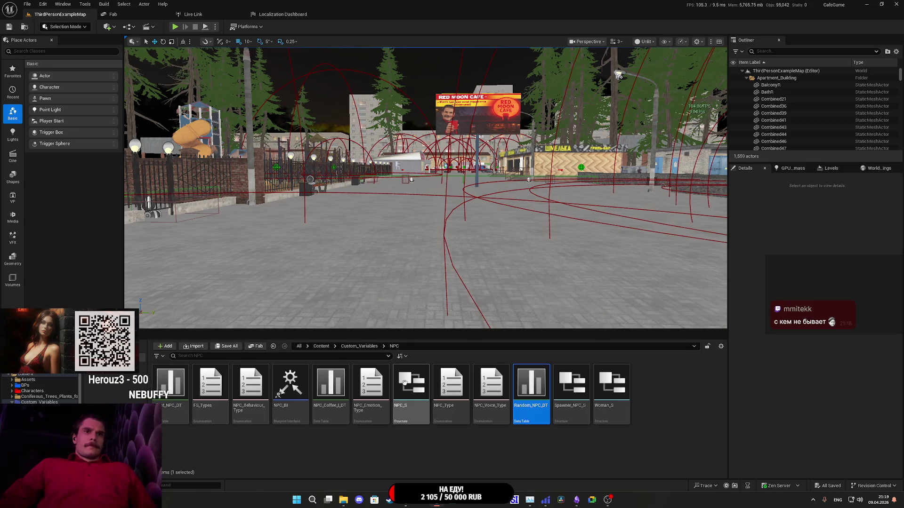
Open the Settings save-game Blueprint from Content > GameSaves, then bring up the Twitch stream dashboard.
{"action": "left_click", "coordinate": [359, 346]}
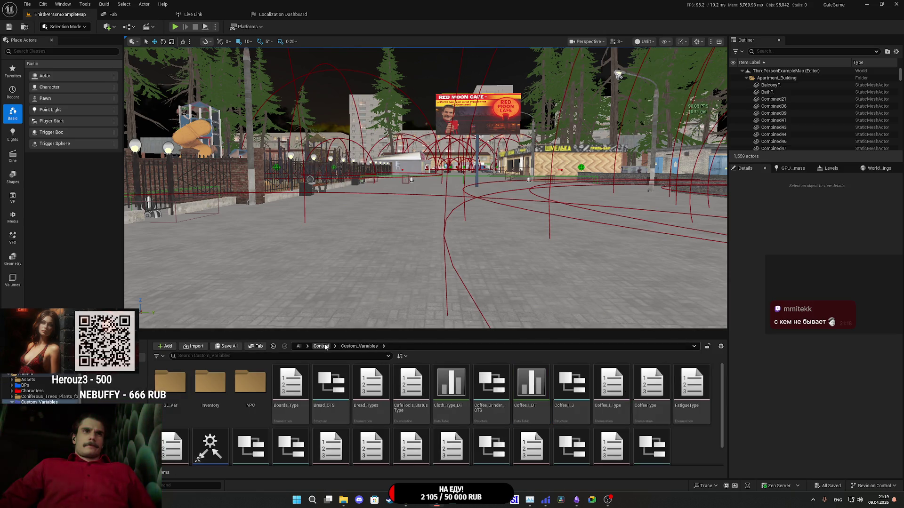
{"action": "left_click", "coordinate": [322, 347]}
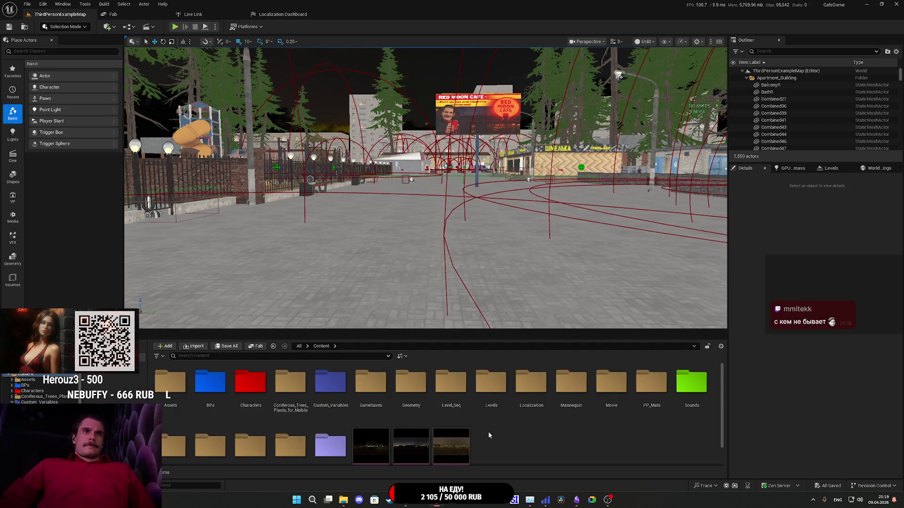
{"action": "double_click", "coordinate": [379, 389]}
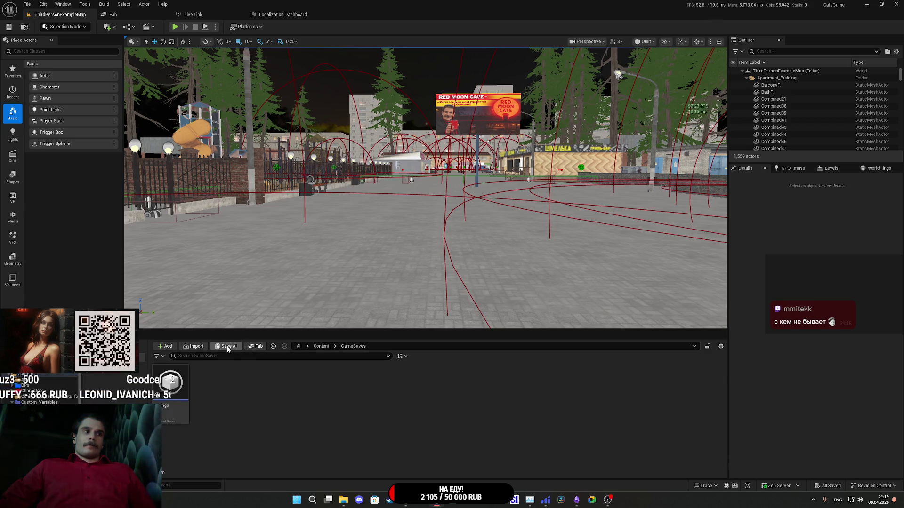
{"action": "left_click", "coordinate": [170, 395]}
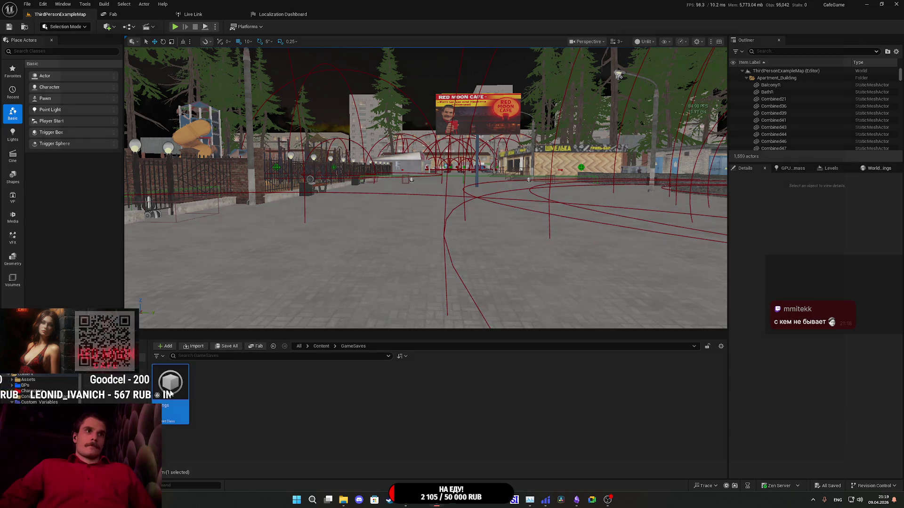
{"action": "double_click", "coordinate": [171, 395]}
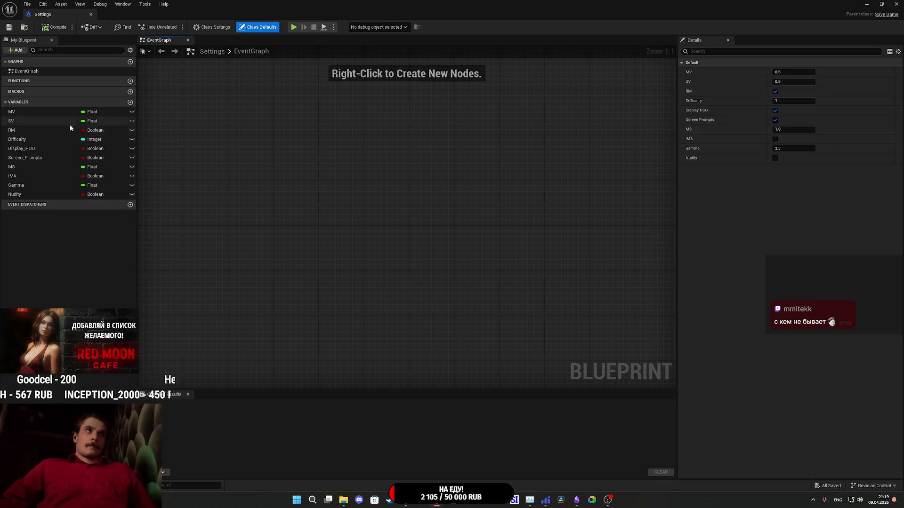
{"action": "left_click", "coordinate": [405, 500]}
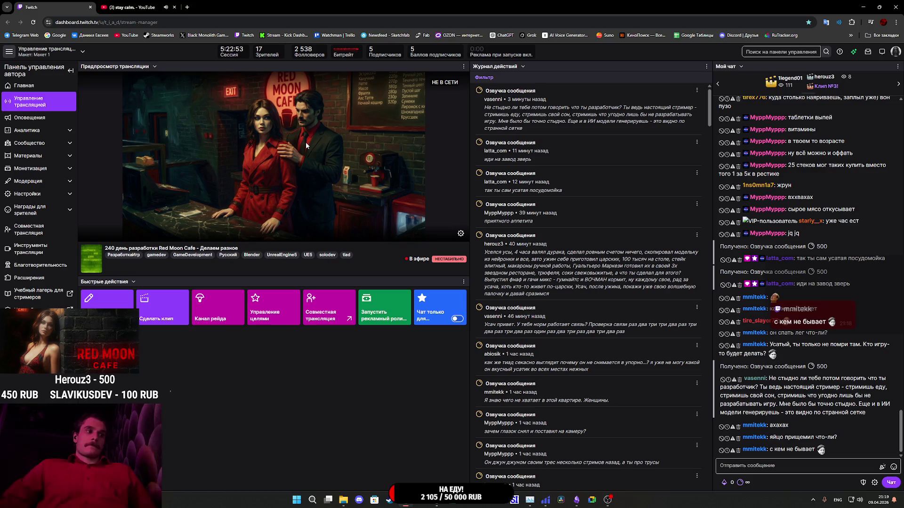
Search 'переводчик' in a new browser tab and open Google Translate.
{"action": "left_click", "coordinate": [188, 7]}
{"action": "type", "text": "переводчик"}
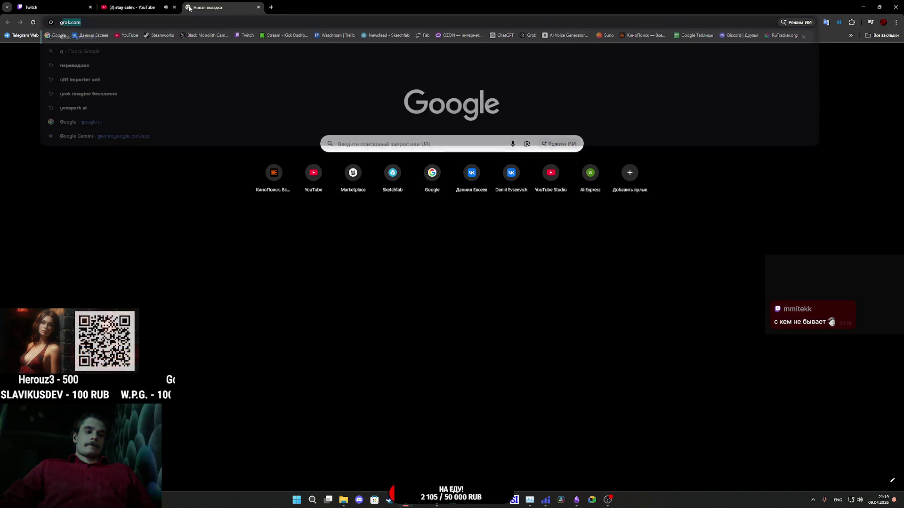
{"action": "key", "text": "Return"}
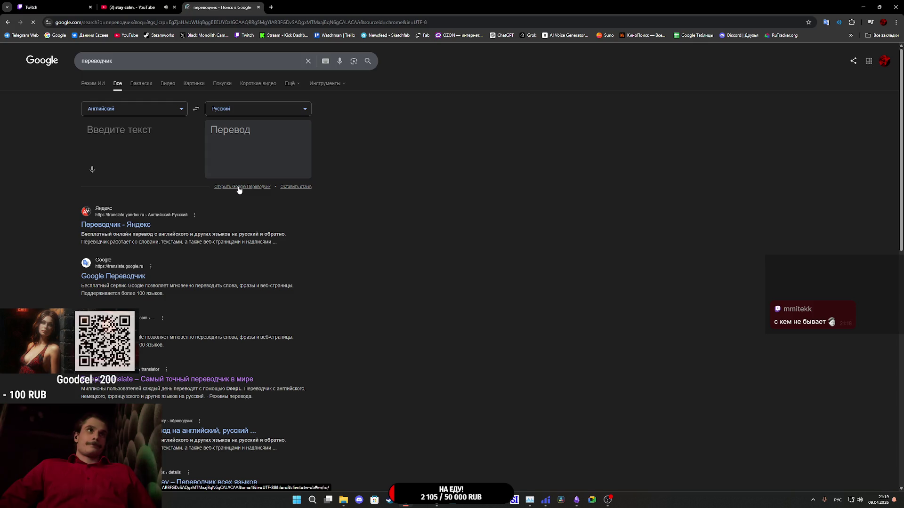
{"action": "left_click", "coordinate": [109, 127]}
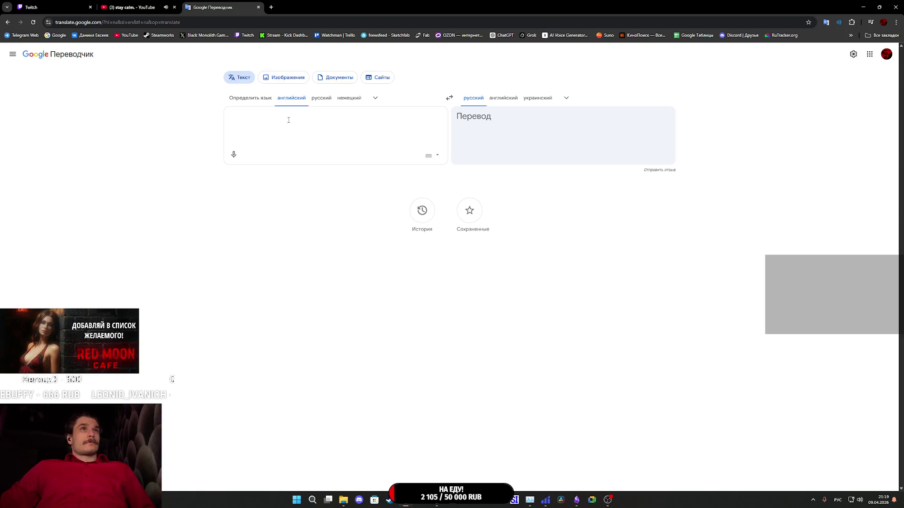
Translate 'Подсветка предметов' from Russian to English, then return to the Unreal Settings Blueprint.
{"action": "left_click", "coordinate": [448, 98]}
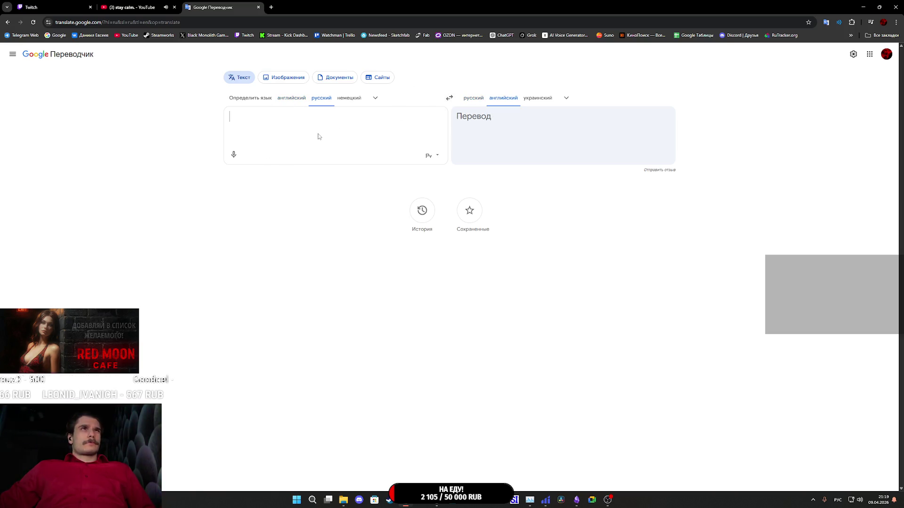
{"action": "type", "text": "Подсв"}
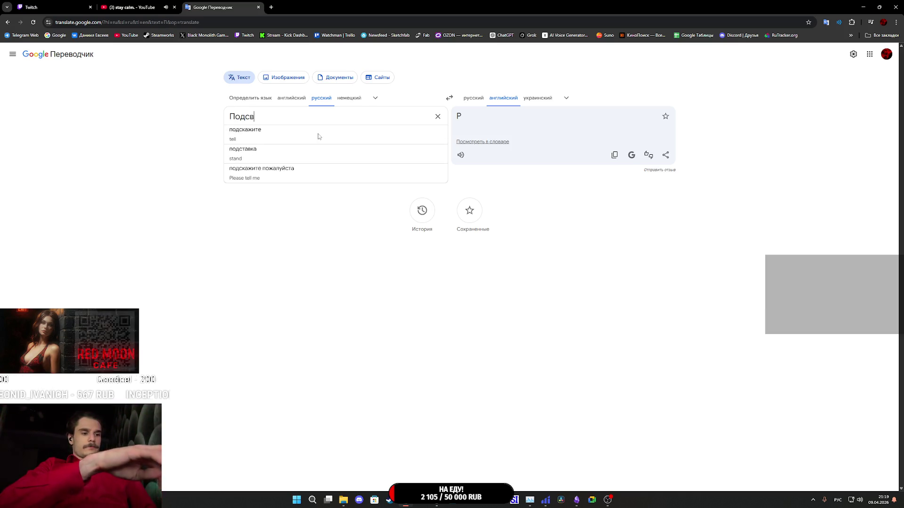
{"action": "type", "text": "етка пред"}
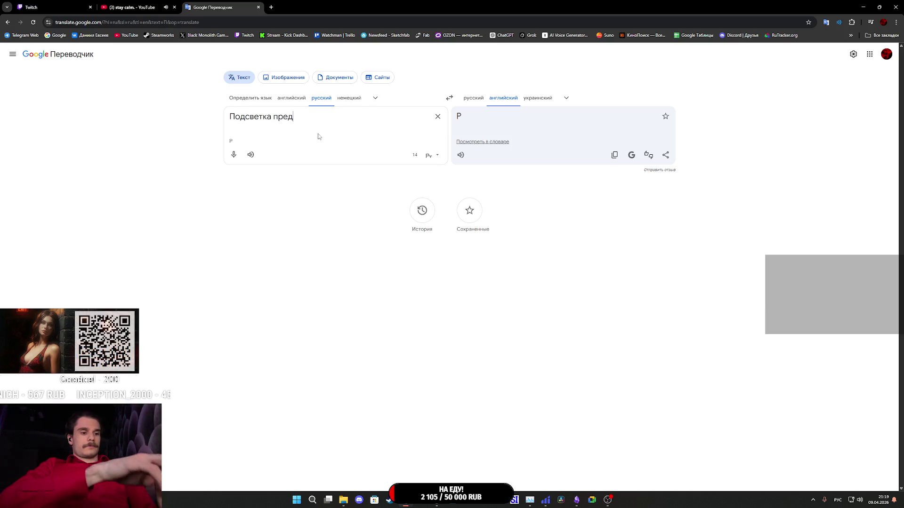
{"action": "type", "text": "метов"}
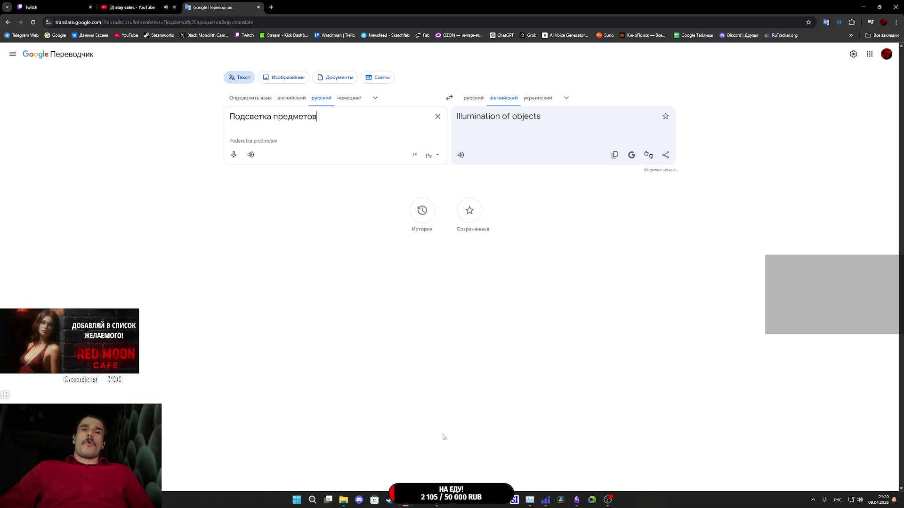
{"action": "mouse_move", "coordinate": [437, 500]}
{"action": "left_click", "coordinate": [462, 465]}
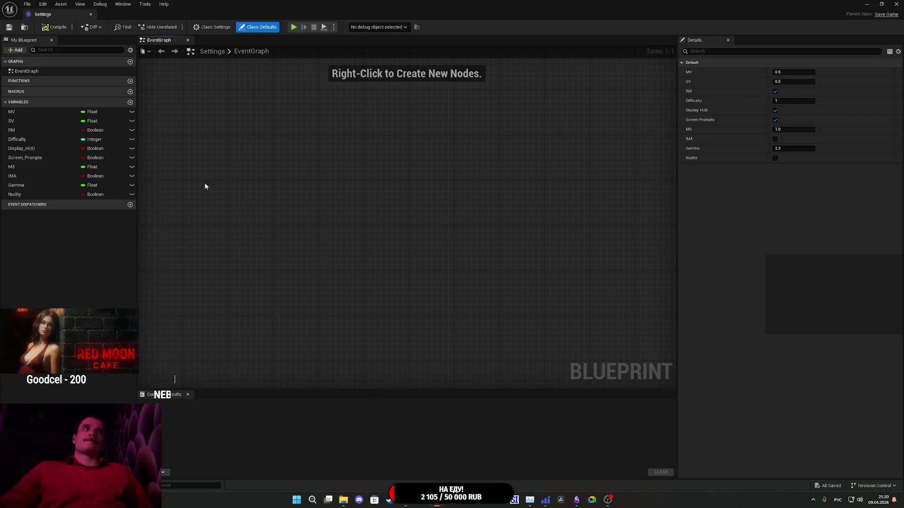
Create a Boolean variable named LO in the Settings Blueprint, compile, and clear the selection.
{"action": "left_click", "coordinate": [131, 103]}
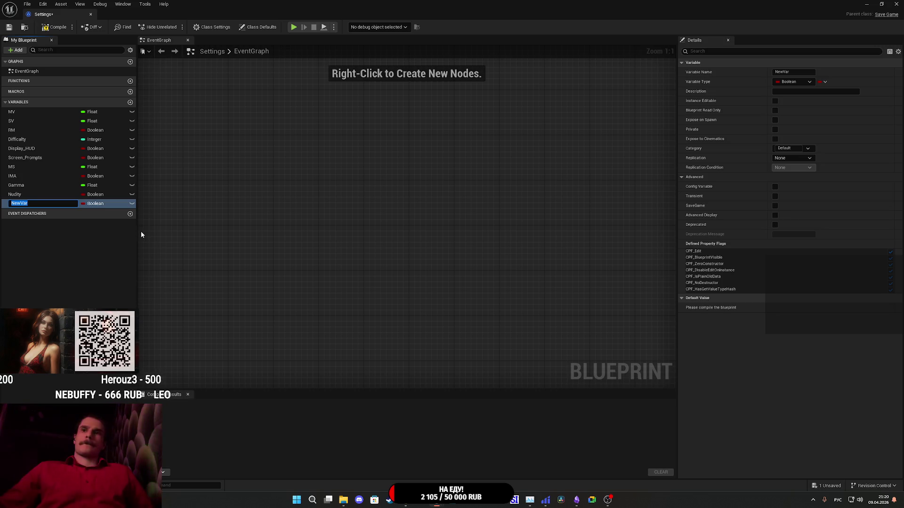
{"action": "key", "text": "alt+shift"}
{"action": "type", "text": "LO"}
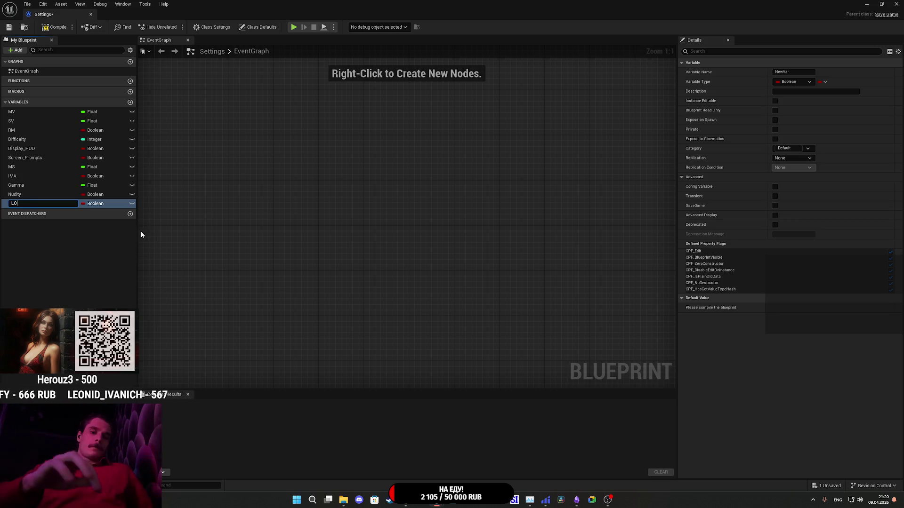
{"action": "key", "text": "Return"}
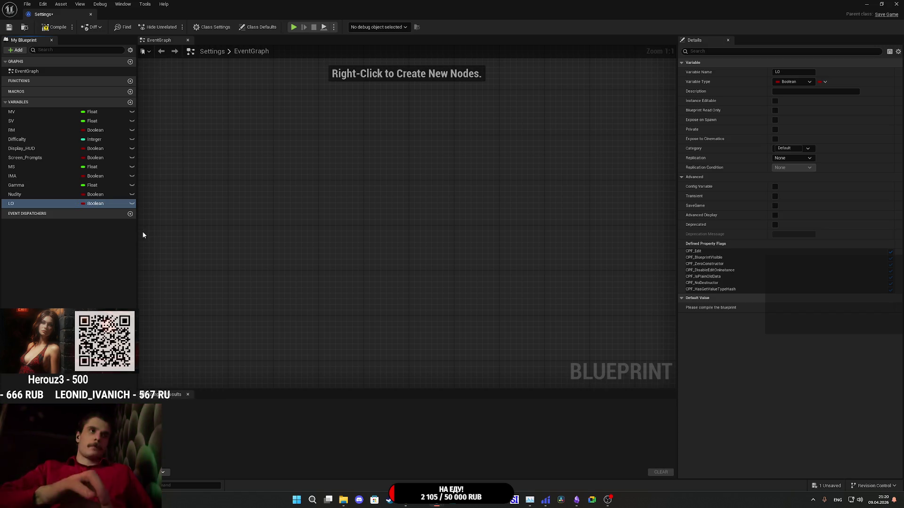
{"action": "left_click", "coordinate": [55, 30]}
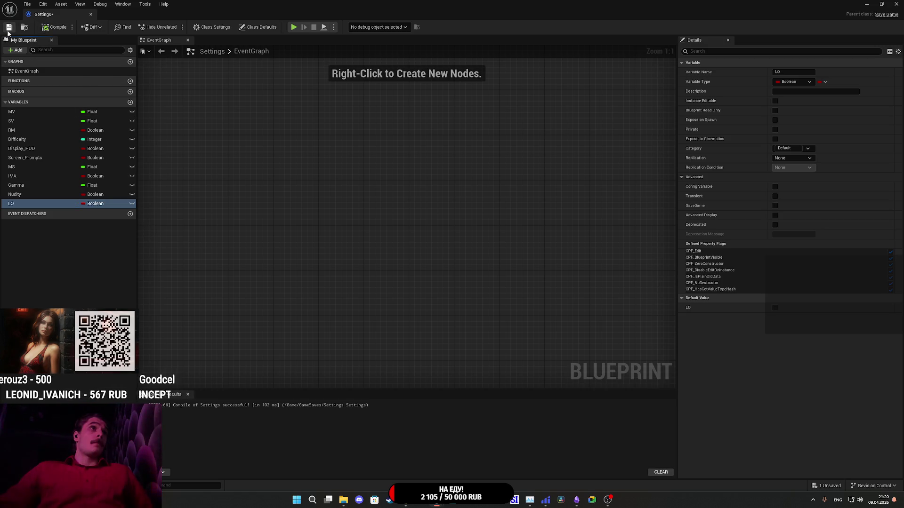
{"action": "left_click", "coordinate": [30, 300]}
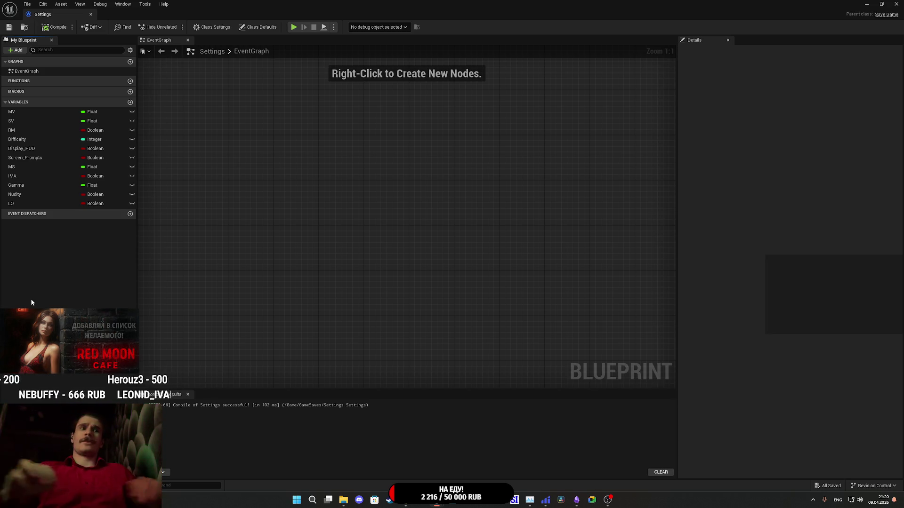
Select the LO variable to inspect its properties, briefly checking the Google Translate window.
{"action": "mouse_move", "coordinate": [437, 500]}
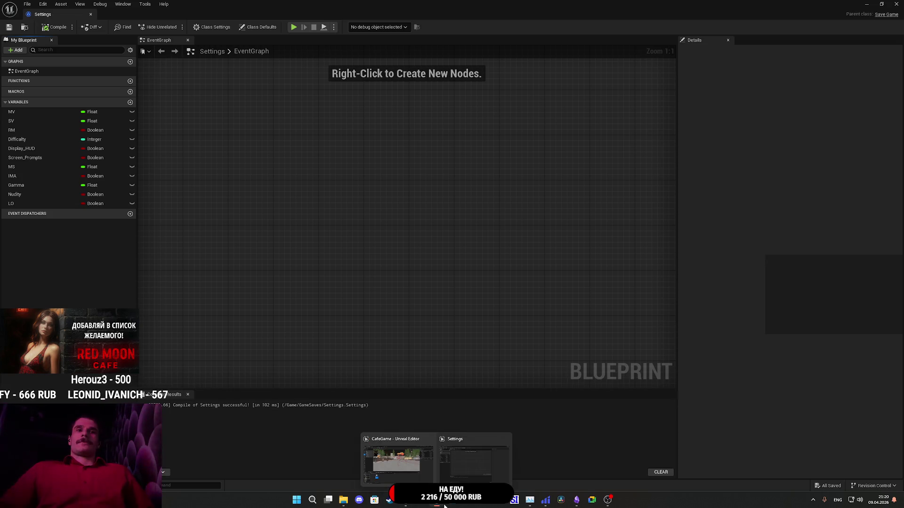
{"action": "left_click", "coordinate": [451, 454]}
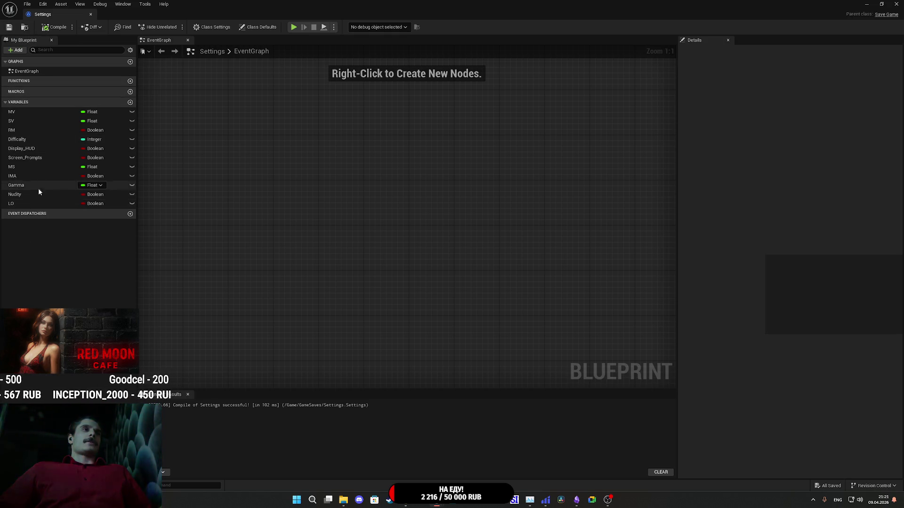
{"action": "left_click", "coordinate": [21, 204]}
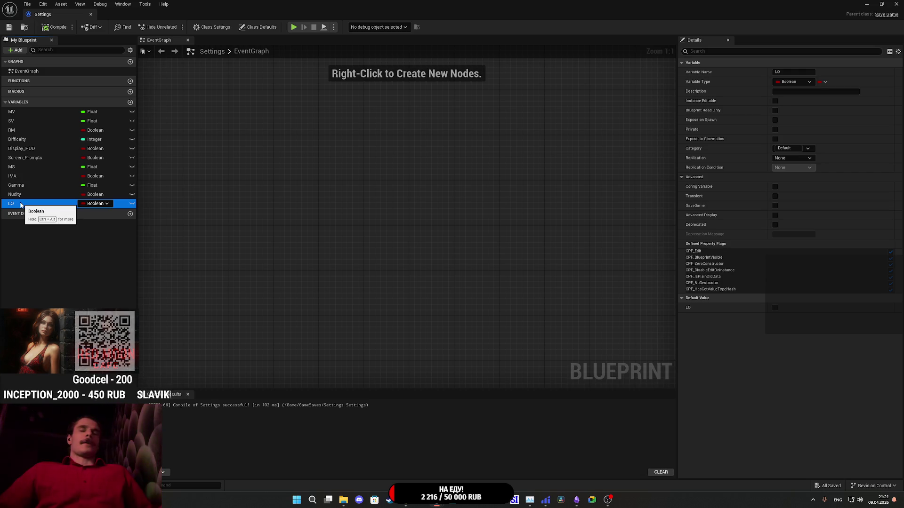
{"action": "mouse_move", "coordinate": [405, 500]}
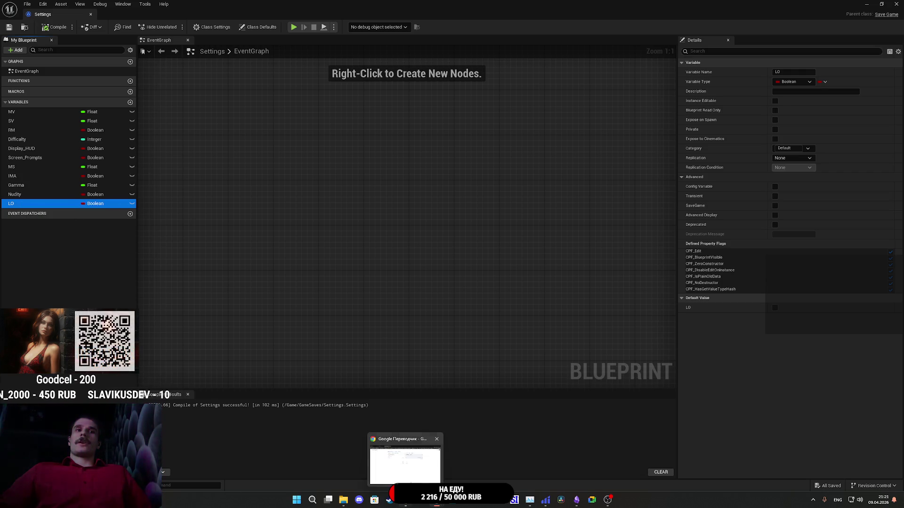
{"action": "left_click", "coordinate": [413, 472]}
{"action": "key", "text": "alt+Tab"}
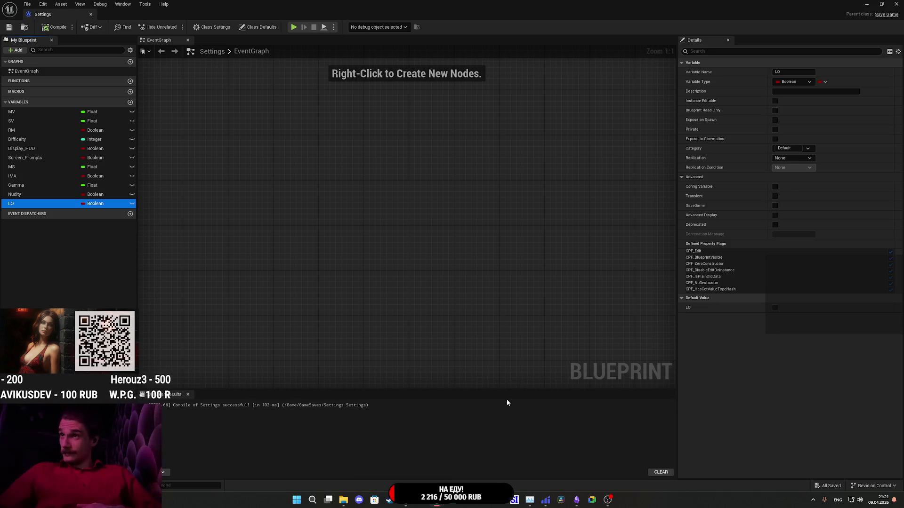
In the browser, look at the Twitch stream manager tab, then return to Google Translate.
{"action": "mouse_move", "coordinate": [405, 500]}
{"action": "left_click", "coordinate": [413, 472]}
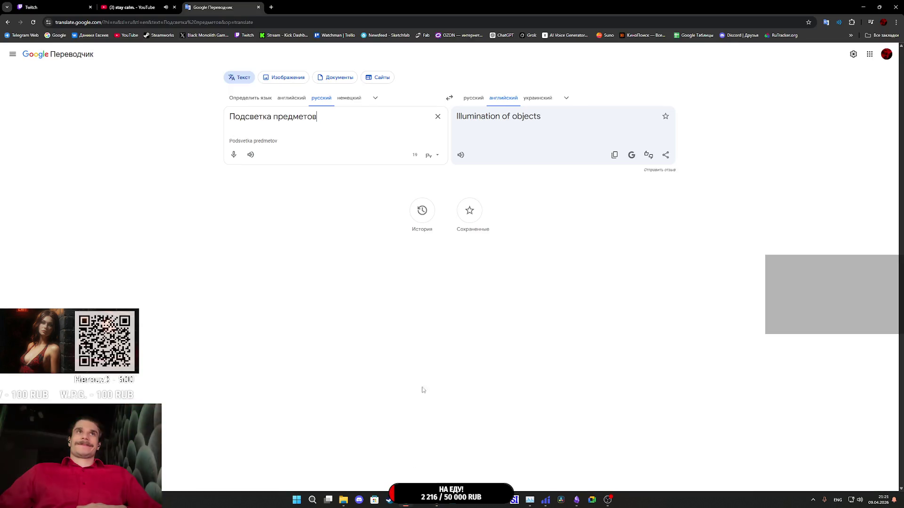
{"action": "key", "text": "ctrl+1"}
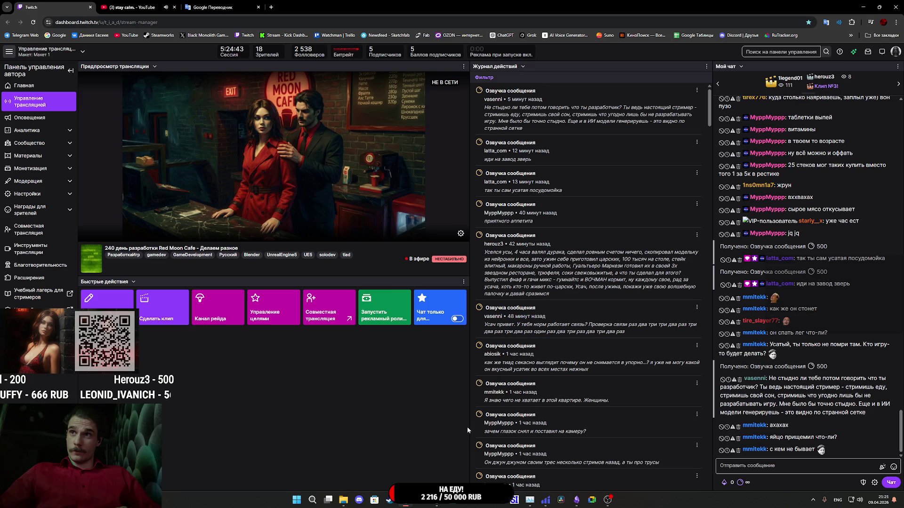
{"action": "key", "text": "ctrl+3"}
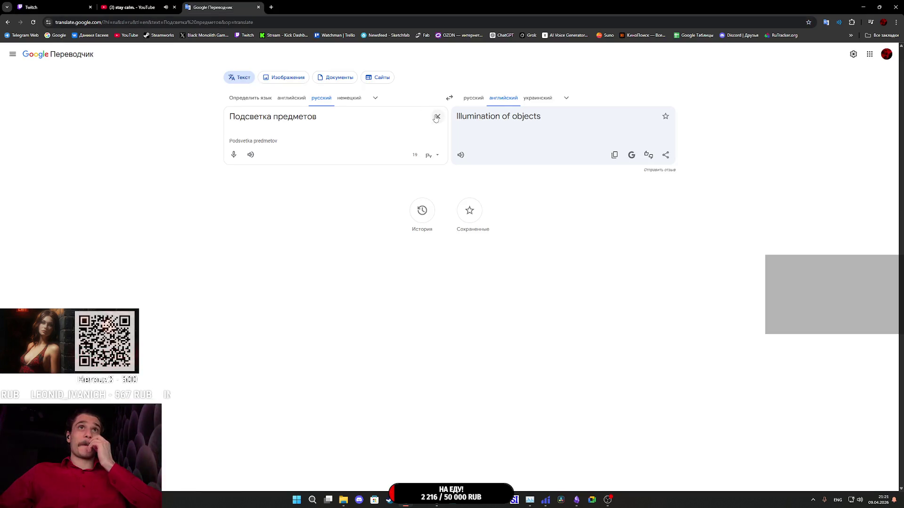
Clear Google Translate's source text and return to the Unreal Settings Blueprint.
{"action": "left_click", "coordinate": [437, 116]}
{"action": "type", "text": "ki"}
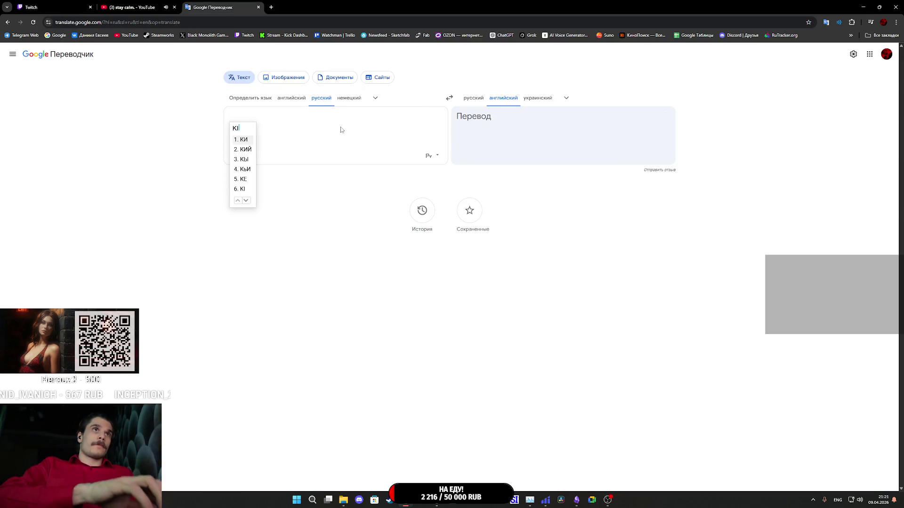
{"action": "key", "text": "BackSpace"}
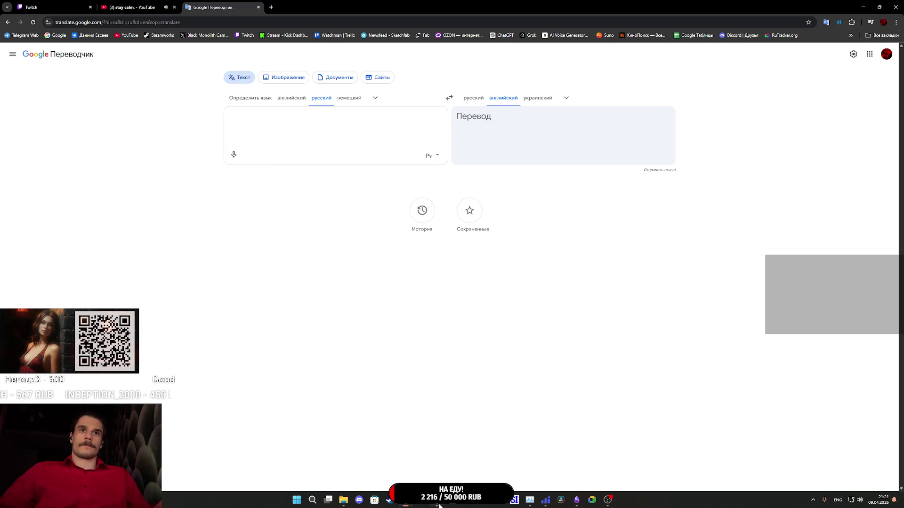
{"action": "mouse_move", "coordinate": [438, 502]}
{"action": "left_click", "coordinate": [475, 452]}
Duplicate the LO variable and rename the copy KIP.
{"action": "right_click", "coordinate": [32, 207]}
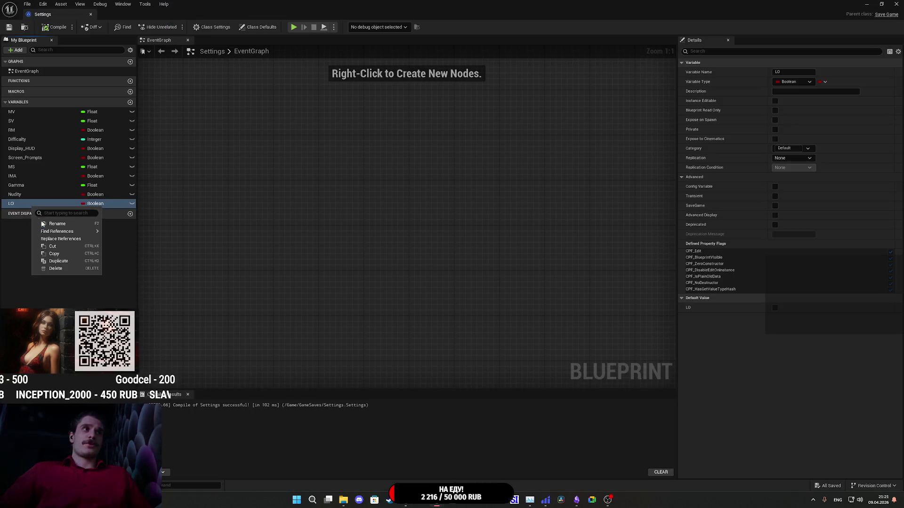
{"action": "left_click", "coordinate": [58, 261]}
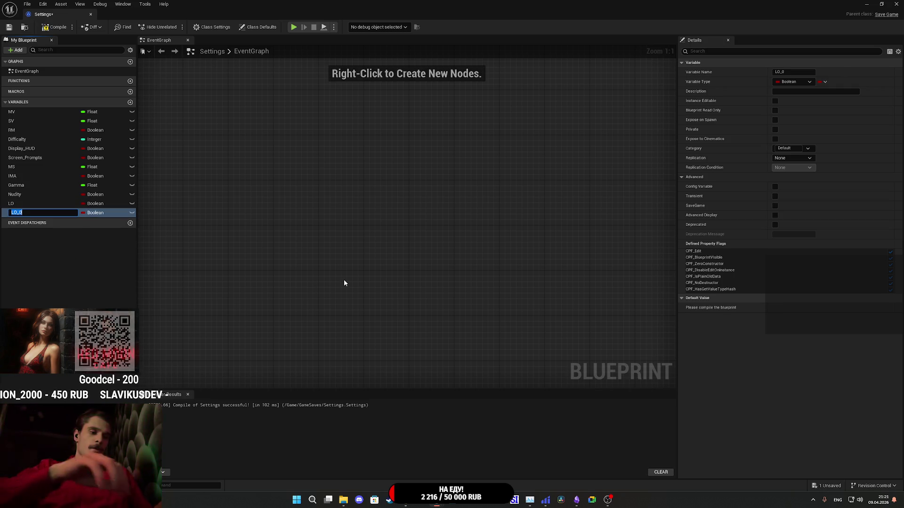
{"action": "type", "text": "K"}
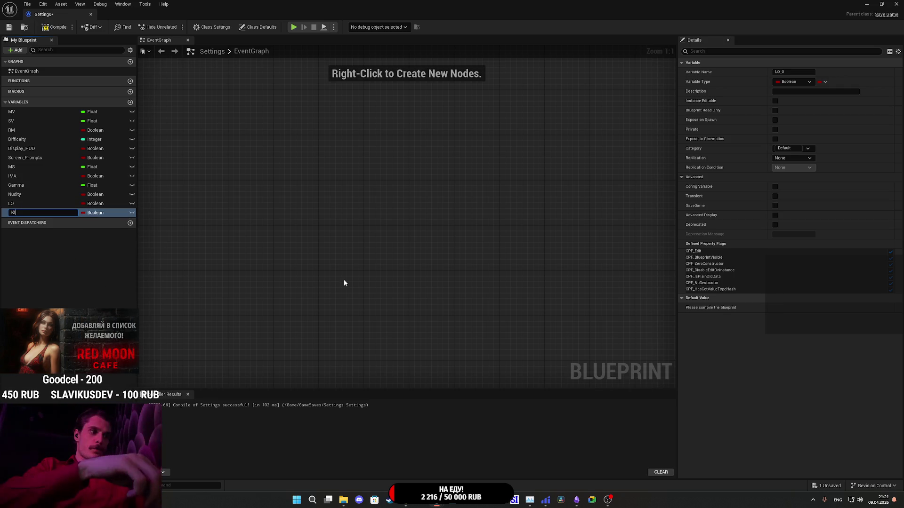
{"action": "type", "text": "IP"}
{"action": "key", "text": "Return"}
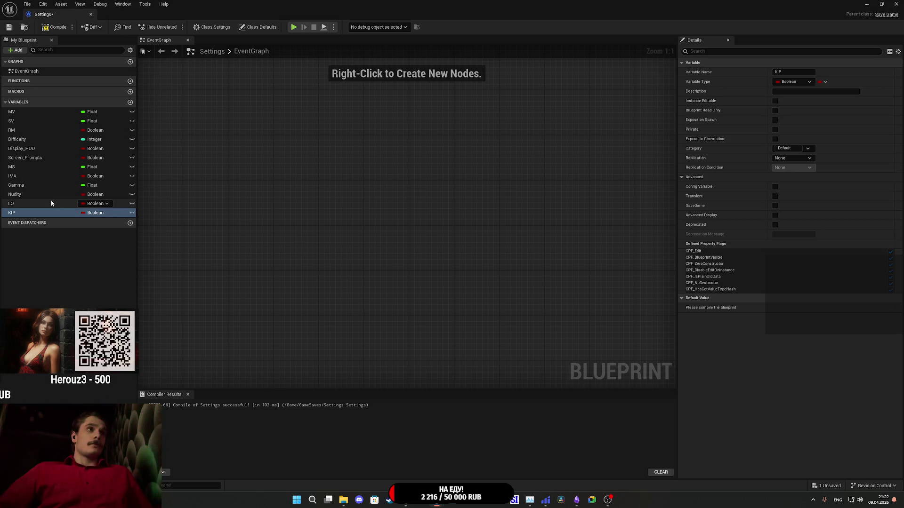
Add a new Boolean variable named UI and compile the Settings Blueprint.
{"action": "left_click", "coordinate": [130, 102]}
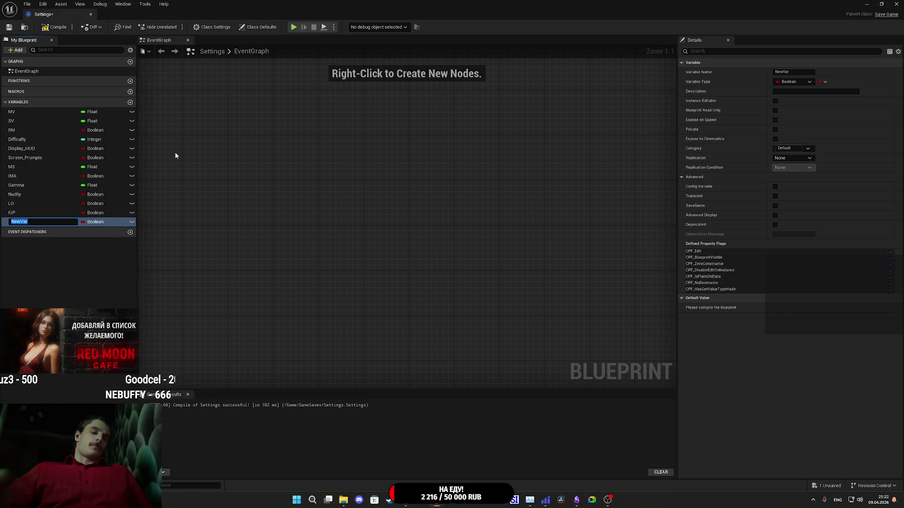
{"action": "type", "text": "UI"}
{"action": "key", "text": "Return"}
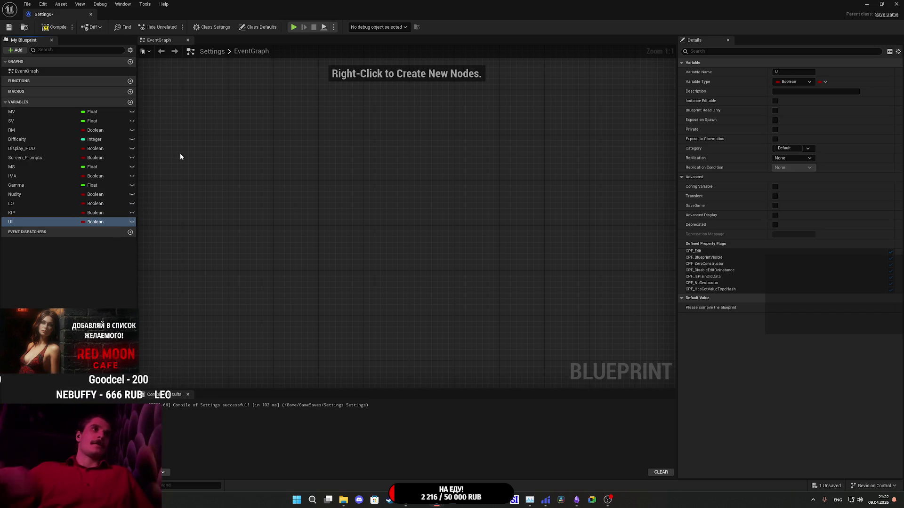
{"action": "left_click", "coordinate": [54, 29]}
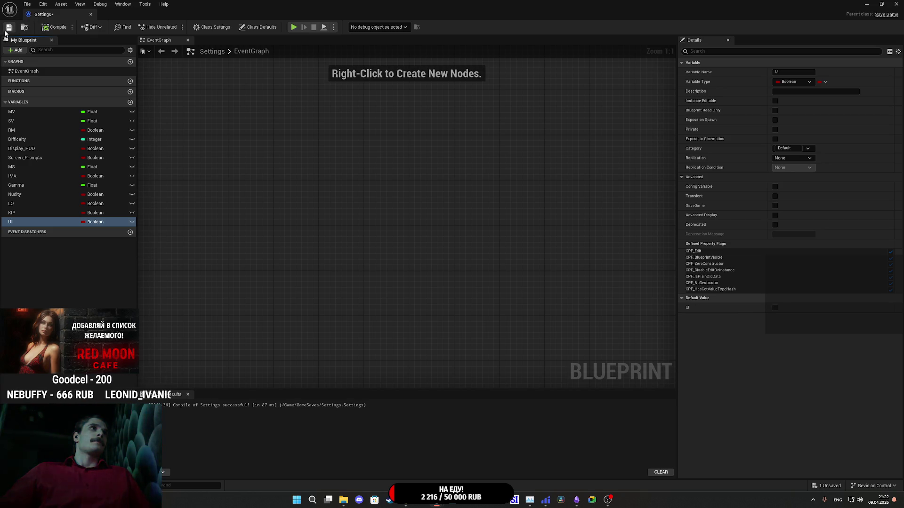
Save the Settings Blueprint and close its editor window.
{"action": "left_click", "coordinate": [5, 30]}
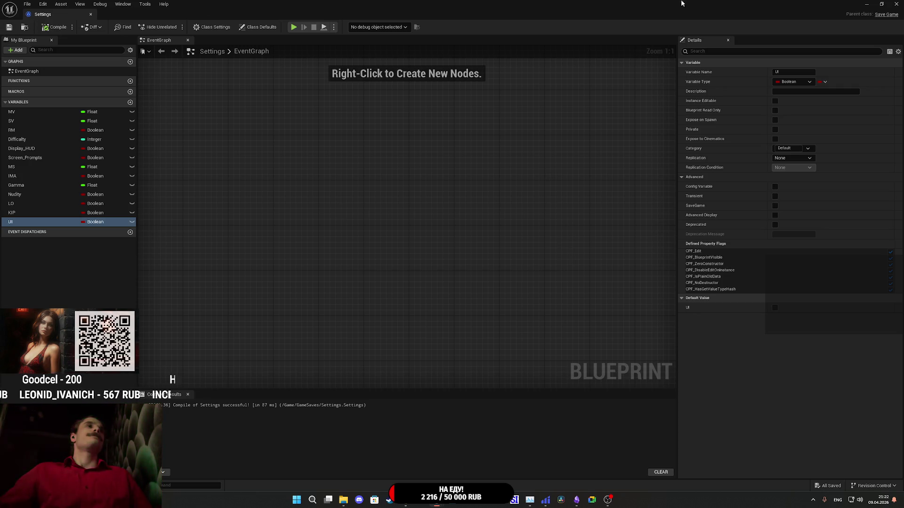
{"action": "left_click", "coordinate": [896, 4]}
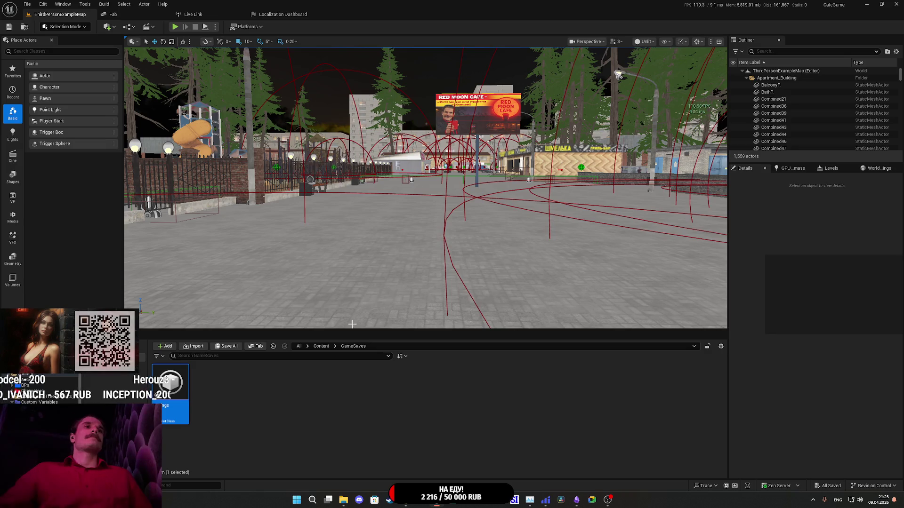
Open the MM_Board_UI widget Blueprint from the Content > UI folder.
{"action": "left_click", "coordinate": [321, 346]}
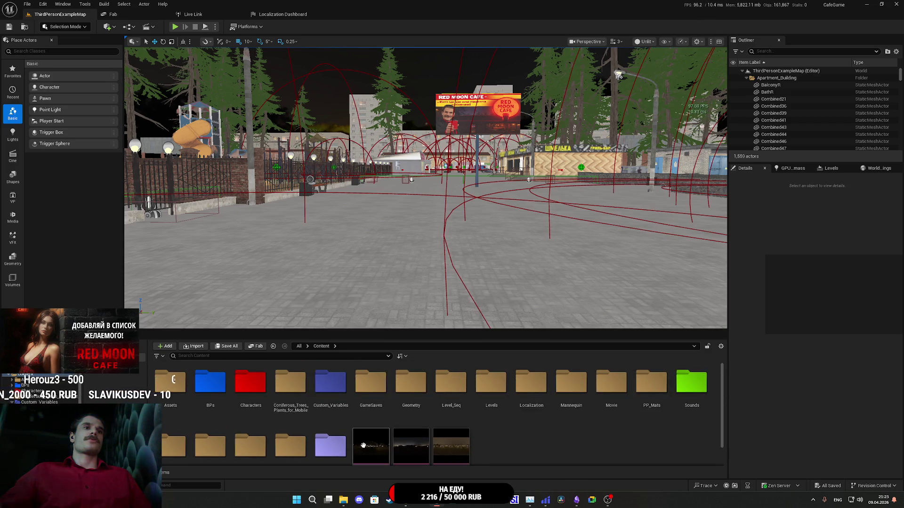
{"action": "double_click", "coordinate": [340, 450]}
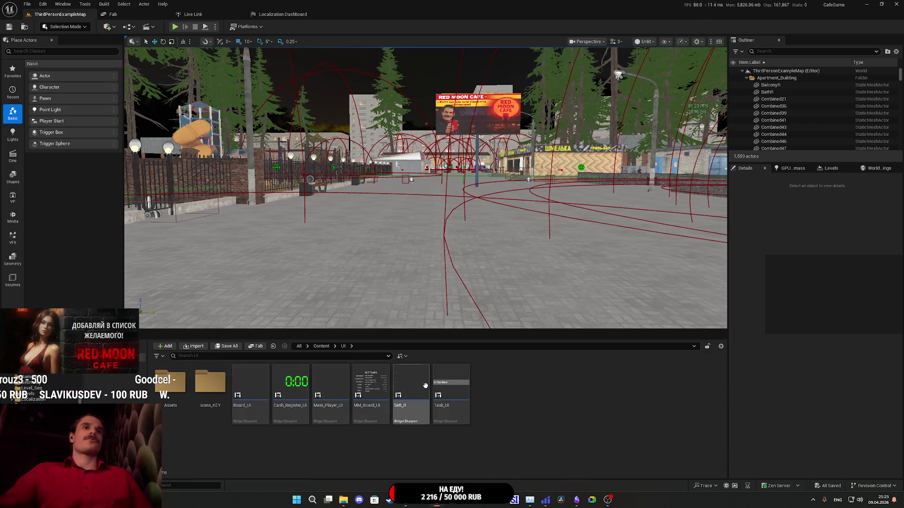
{"action": "double_click", "coordinate": [360, 385]}
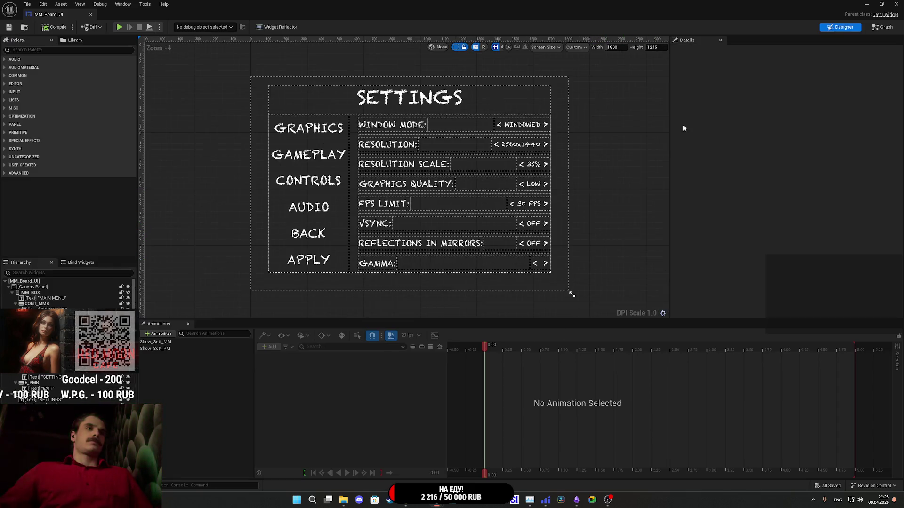
Select the GAMEPLAY button, collapse MM_BOX and expand SET_BOX in the Hierarchy.
{"action": "left_click", "coordinate": [318, 165]}
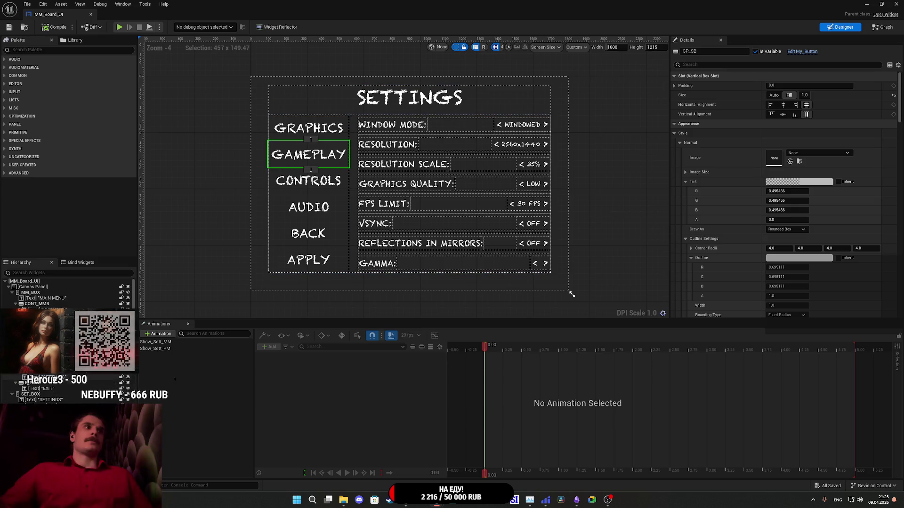
{"action": "left_click", "coordinate": [13, 294]}
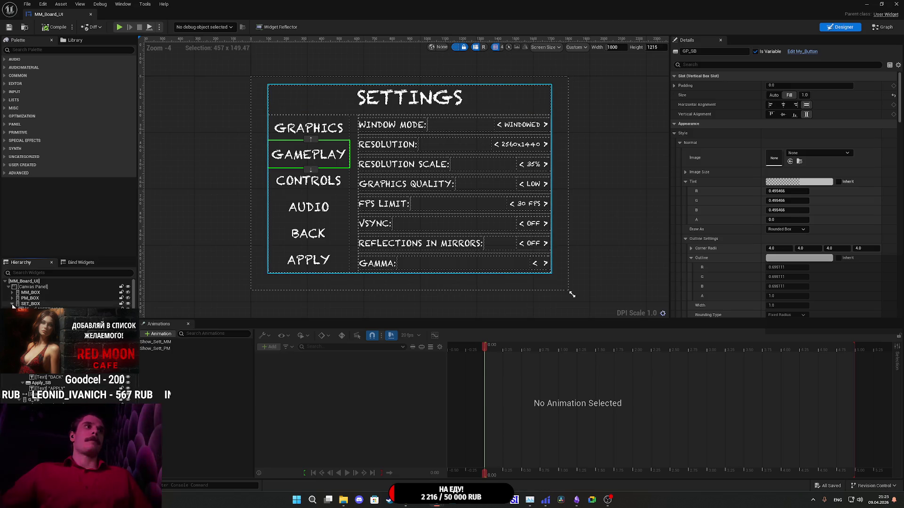
{"action": "left_click", "coordinate": [12, 304]}
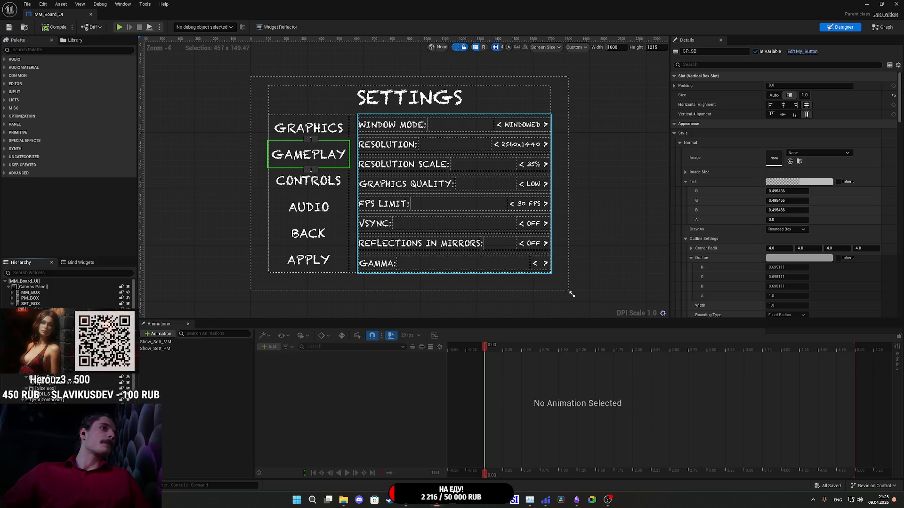
Undo so the panel shows the Difficulty, Display HUD, Screen Prompts and Nudity Content rows.
{"action": "key", "text": "ctrl+z"}
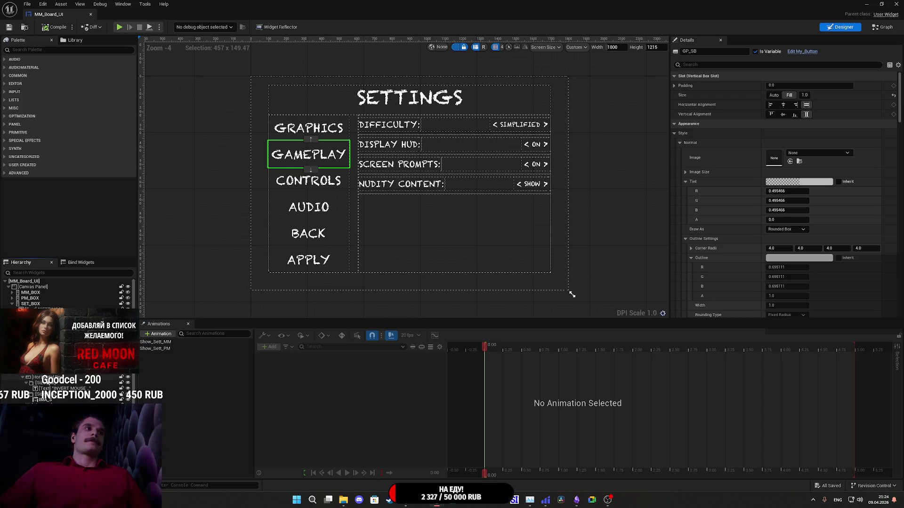
Select the NUDITY CONTENT horizontal box in the Hierarchy and duplicate it with Ctrl+D.
{"action": "key", "text": "Down"}
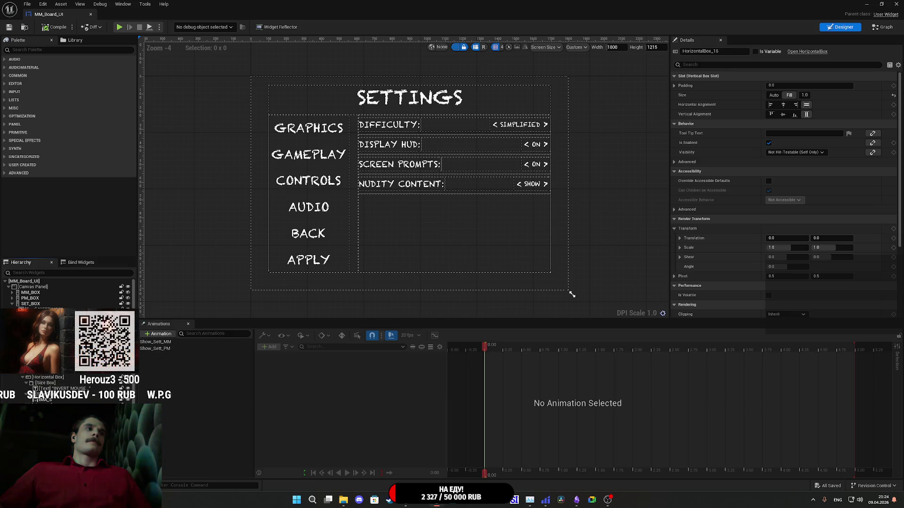
{"action": "key", "text": "Down"}
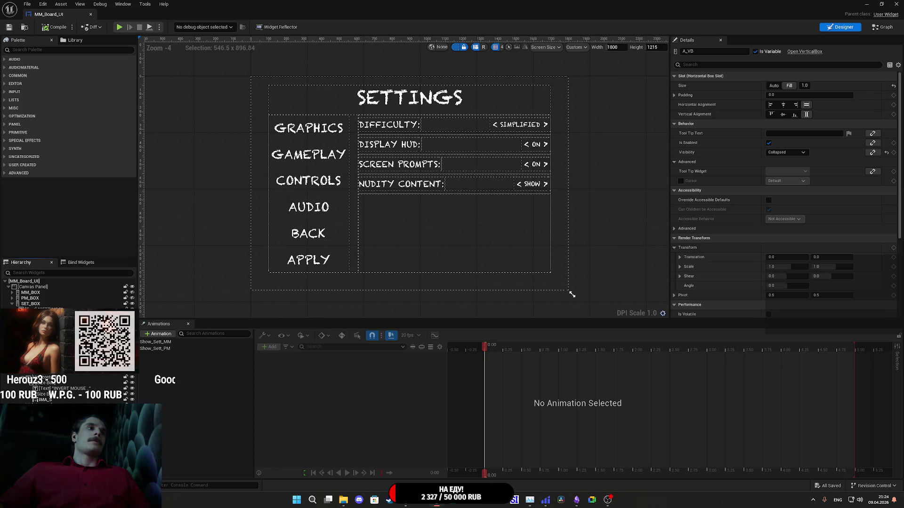
{"action": "left_click", "coordinate": [52, 401]}
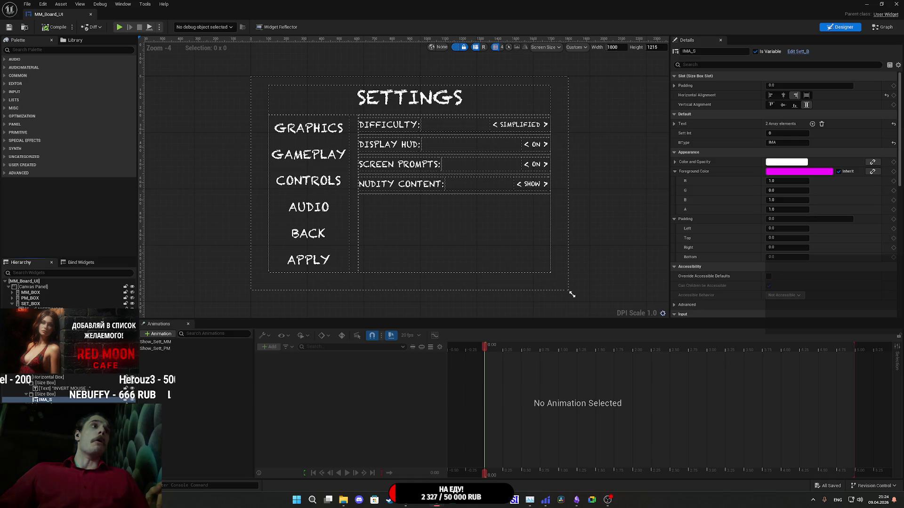
{"action": "left_click", "coordinate": [47, 365]}
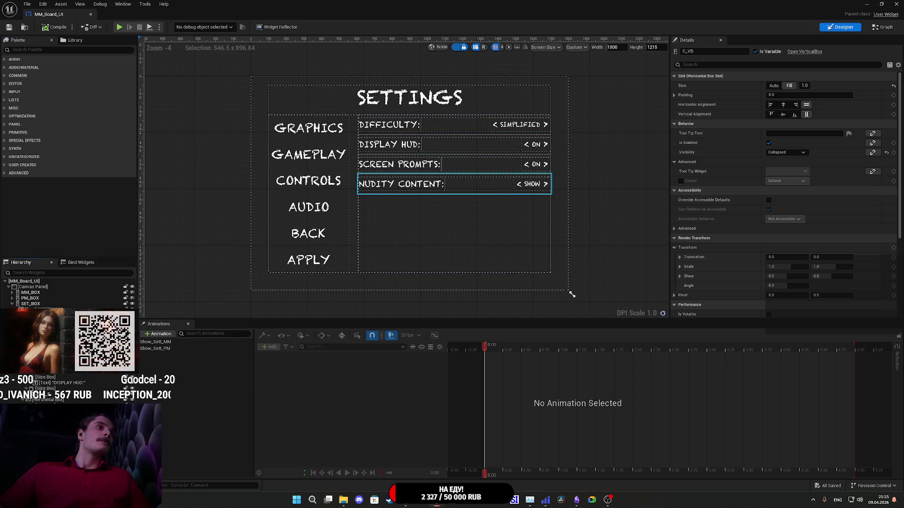
{"action": "left_click", "coordinate": [454, 184]}
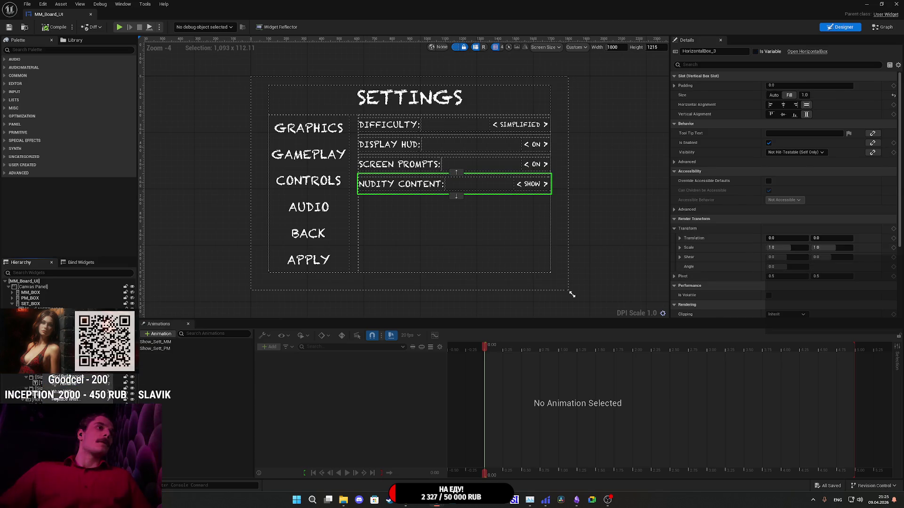
{"action": "key", "text": "ctrl+d"}
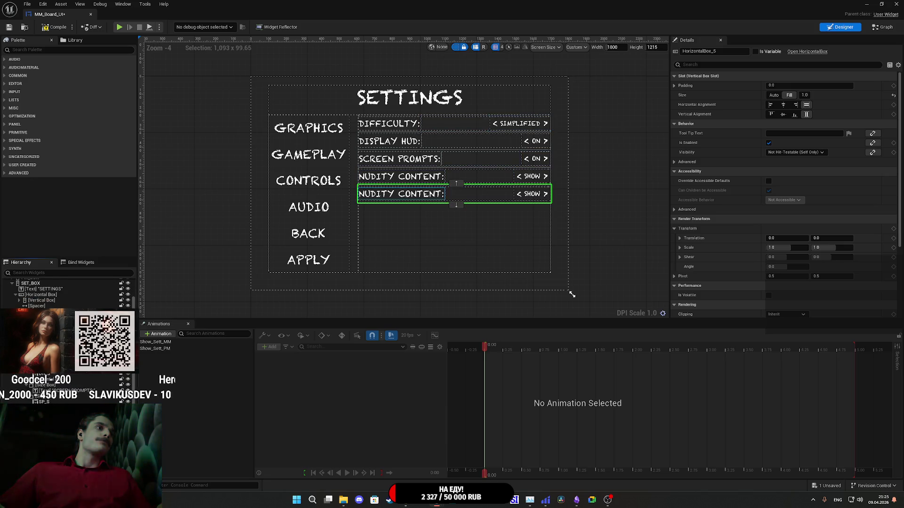
Select the duplicated row's NUDITY CONTENT label, then bring Google Translate to the front.
{"action": "left_click", "coordinate": [401, 193]}
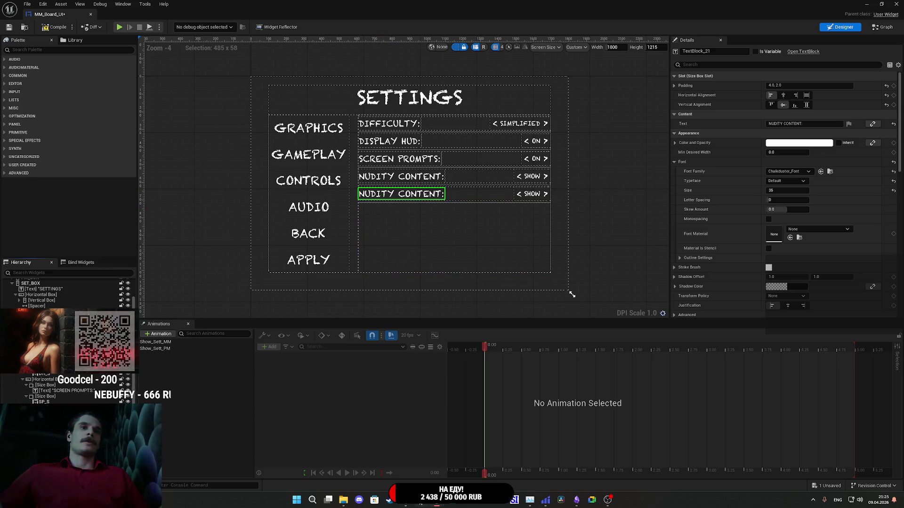
{"action": "left_click", "coordinate": [389, 500]}
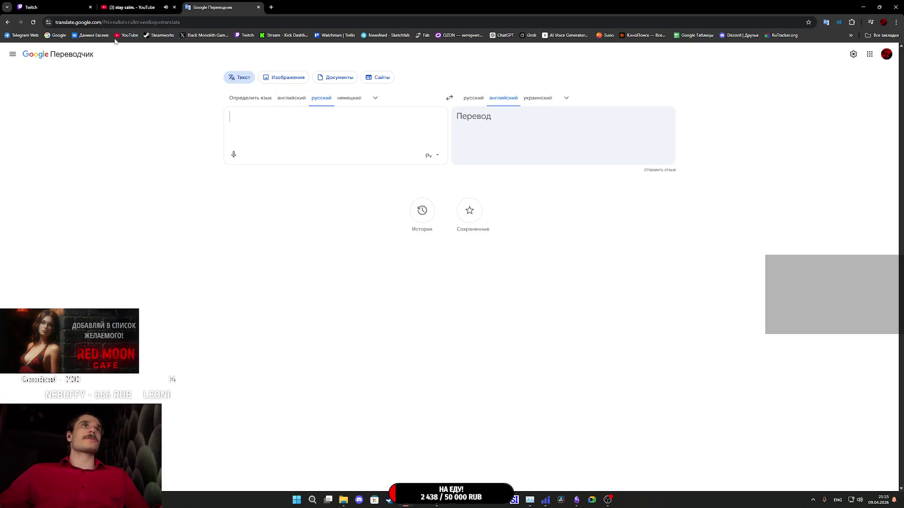
Retrieve 'Illumination of objects' from Google Translate's history, then return to the Unreal editor.
{"action": "left_click", "coordinate": [427, 216]}
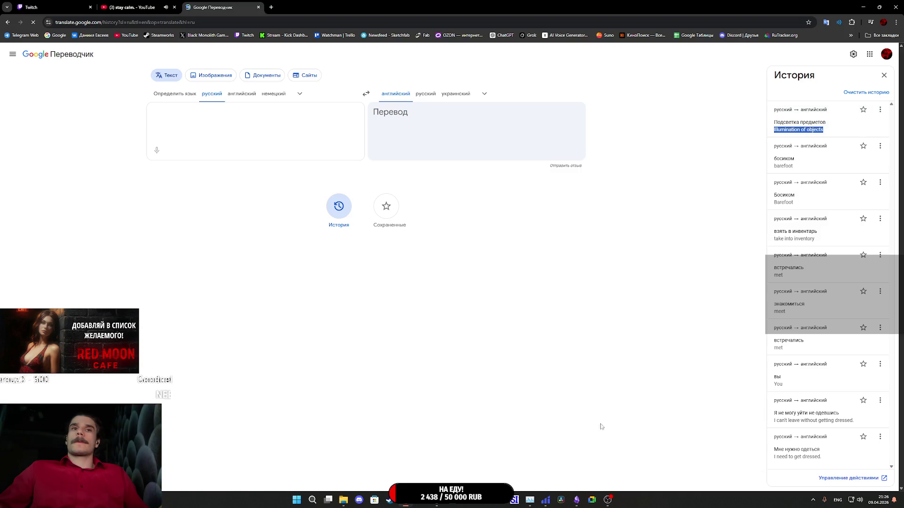
{"action": "mouse_move", "coordinate": [437, 500]}
{"action": "left_click", "coordinate": [476, 459]}
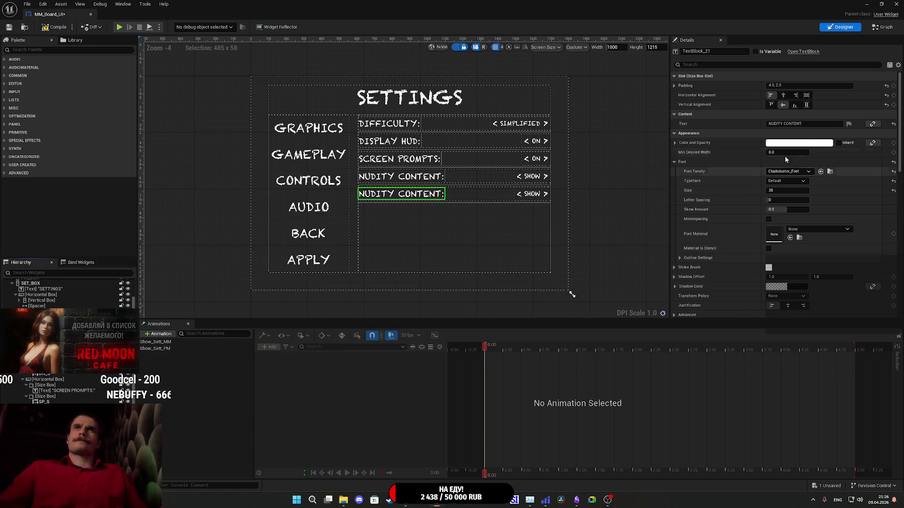
Change the duplicated row's Text value in Details to 'ILLUMINATION OF OBJECTS:'.
{"action": "left_click_drag", "start_coordinate": [801, 124], "coordinate": [753, 118]}
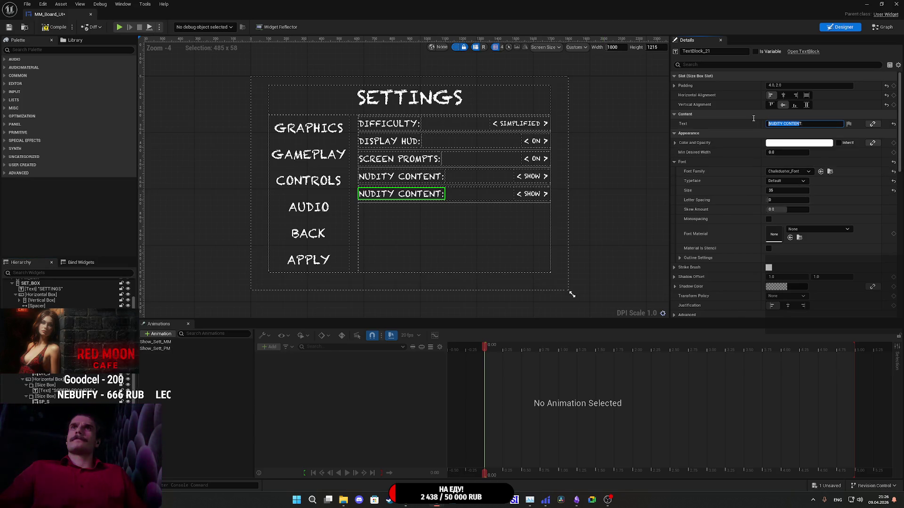
{"action": "key", "text": "ctrl+v"}
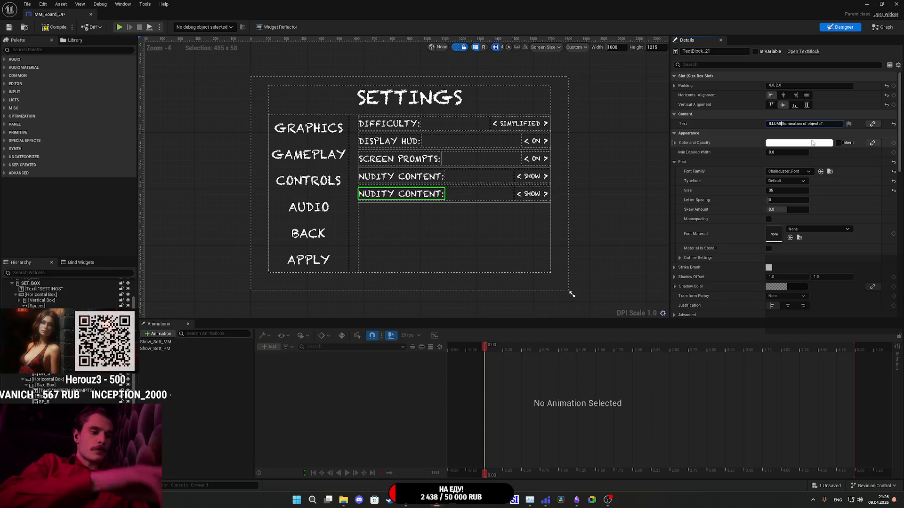
{"action": "type", "text": "NATION OF OB"}
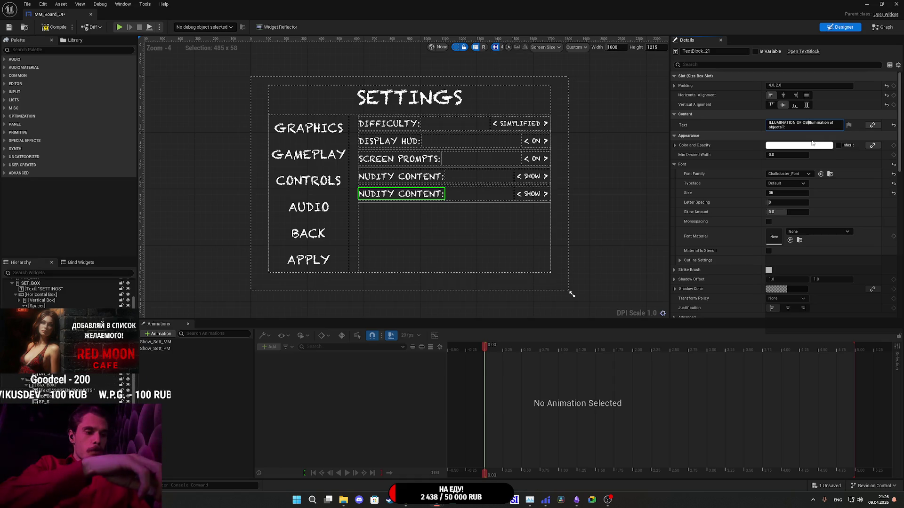
{"action": "type", "text": "JECTS"}
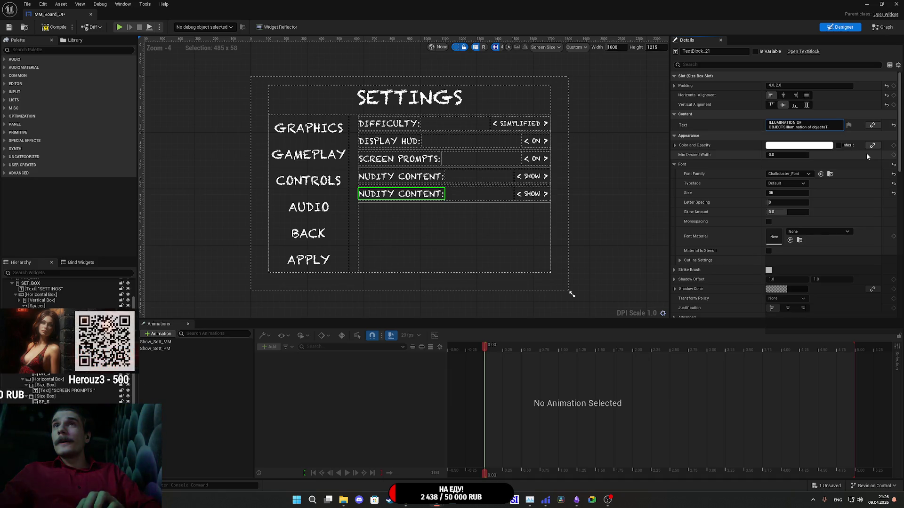
{"action": "key", "text": "BackSpace"}
{"action": "key", "text": "BackSpace"}
{"action": "key", "text": "BackSpace"}
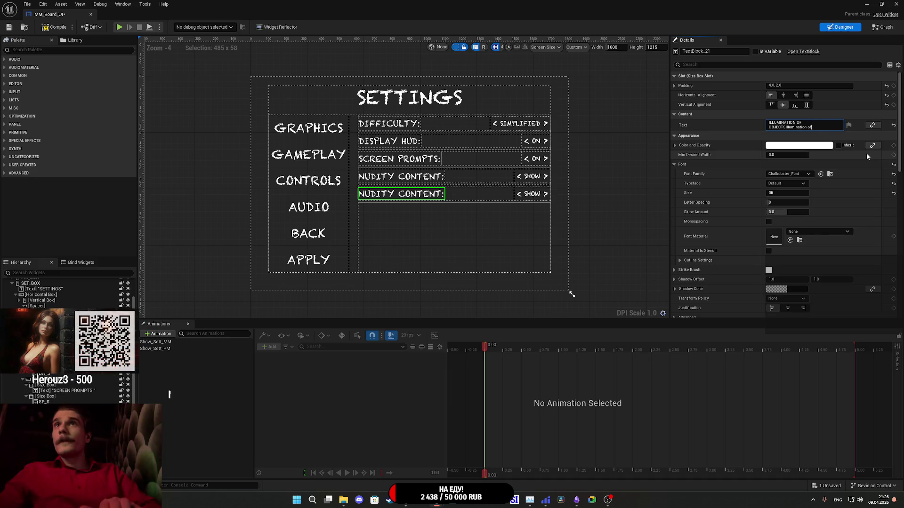
{"action": "key", "text": "BackSpace"}
{"action": "key", "text": "BackSpace"}
{"action": "key", "text": "BackSpace"}
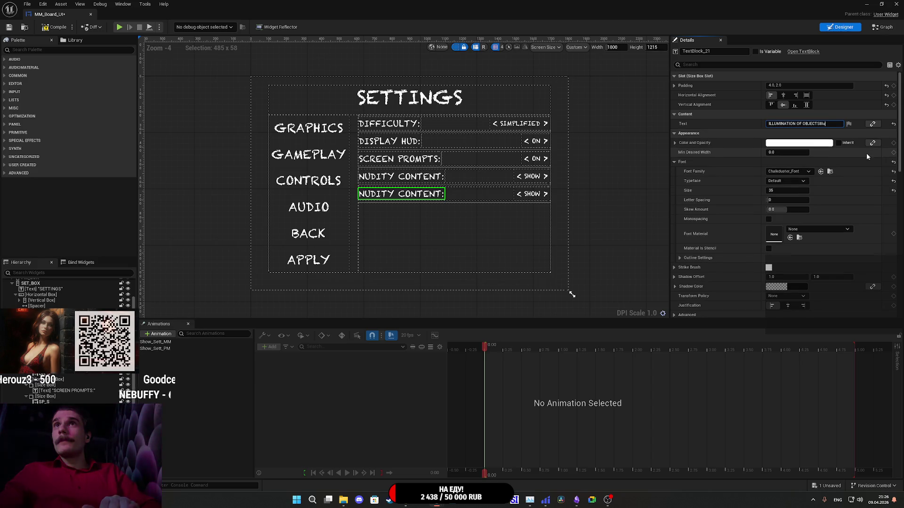
{"action": "key", "text": "Return"}
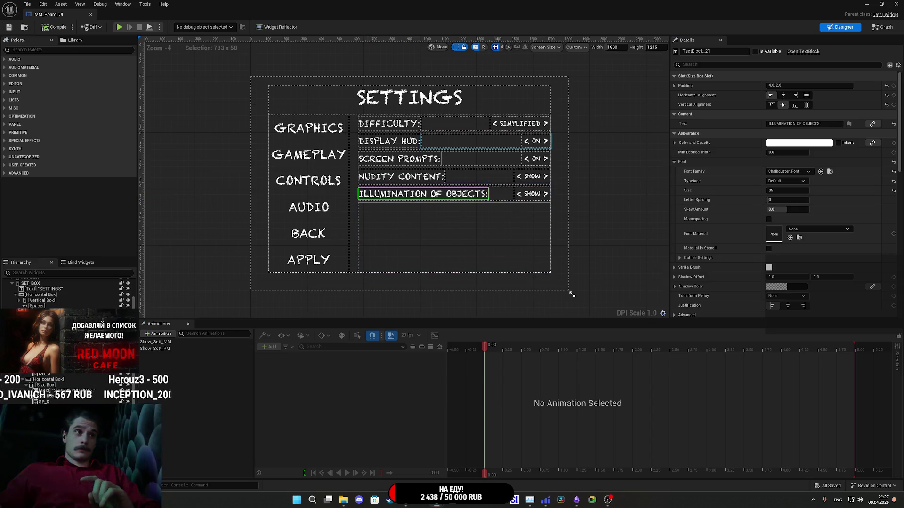
{"action": "left_click", "coordinate": [501, 194]}
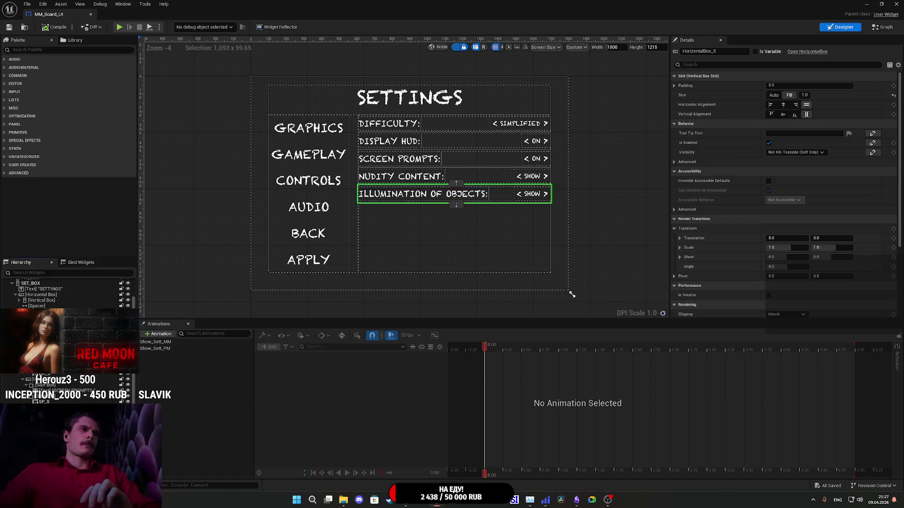
Rename the row's SHOW selector to IO_S, duplicate the Illumination row, and return to Google Translate.
{"action": "left_click", "coordinate": [532, 194]}
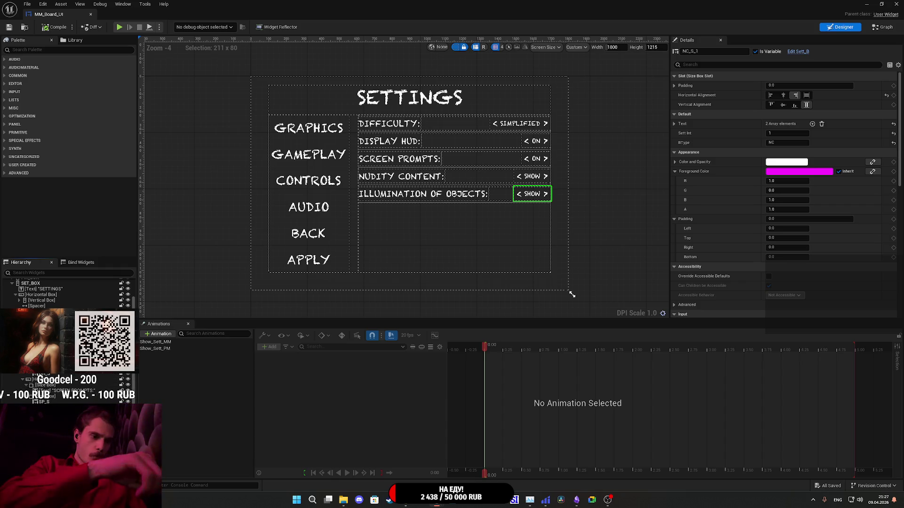
{"action": "key", "text": "Return"}
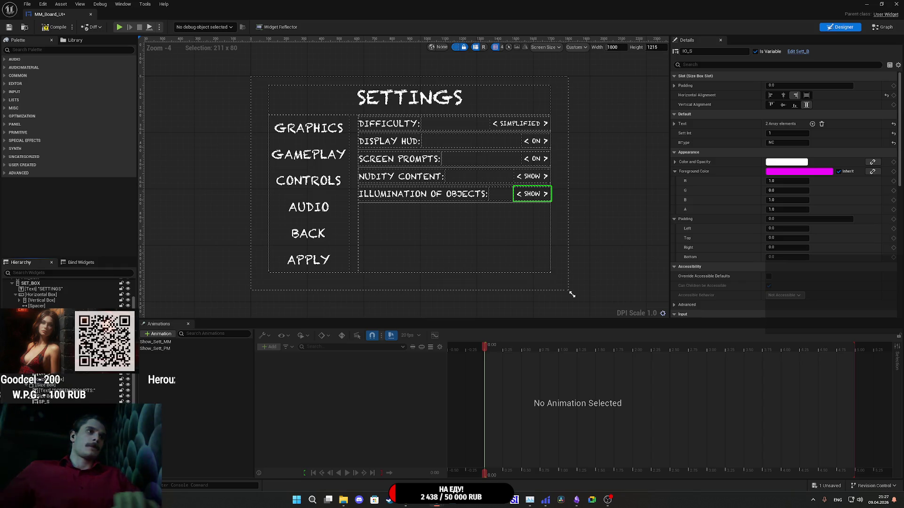
{"action": "left_click", "coordinate": [501, 194]}
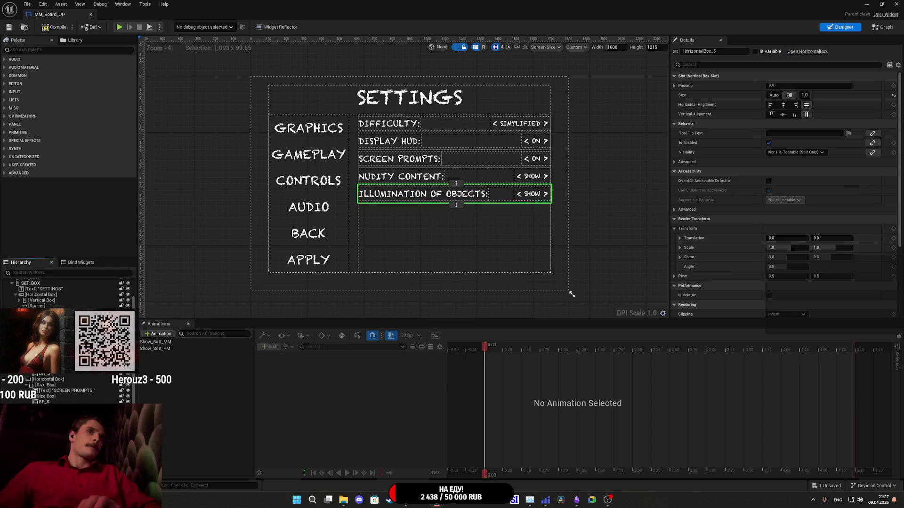
{"action": "right_click", "coordinate": [69, 378]}
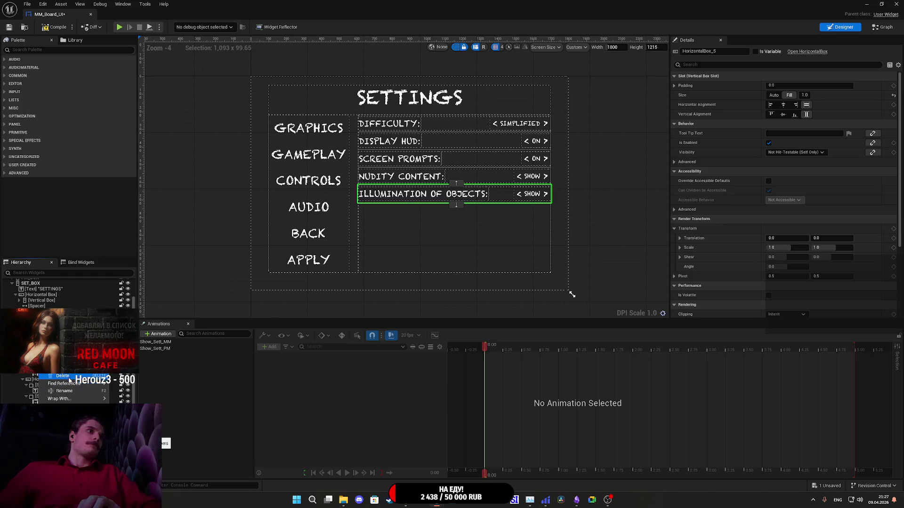
{"action": "left_click", "coordinate": [63, 370]}
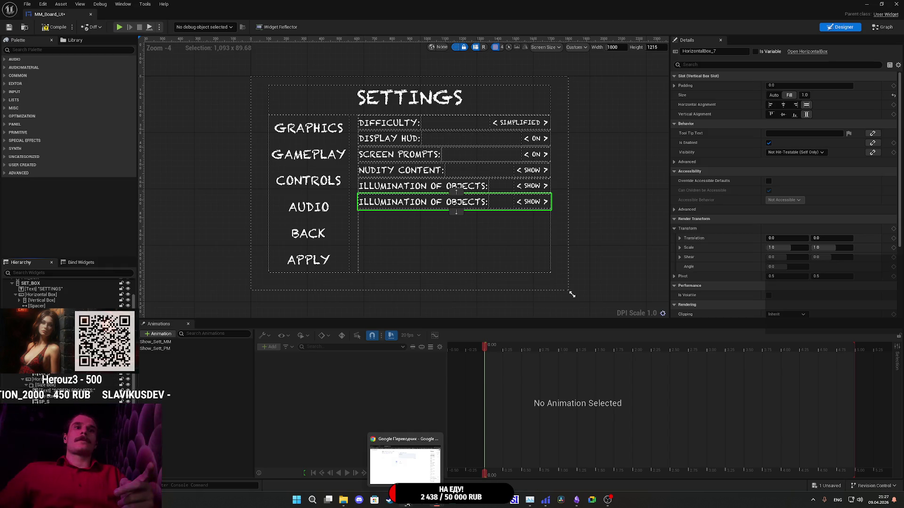
{"action": "left_click", "coordinate": [421, 500]}
{"action": "left_click", "coordinate": [256, 118]}
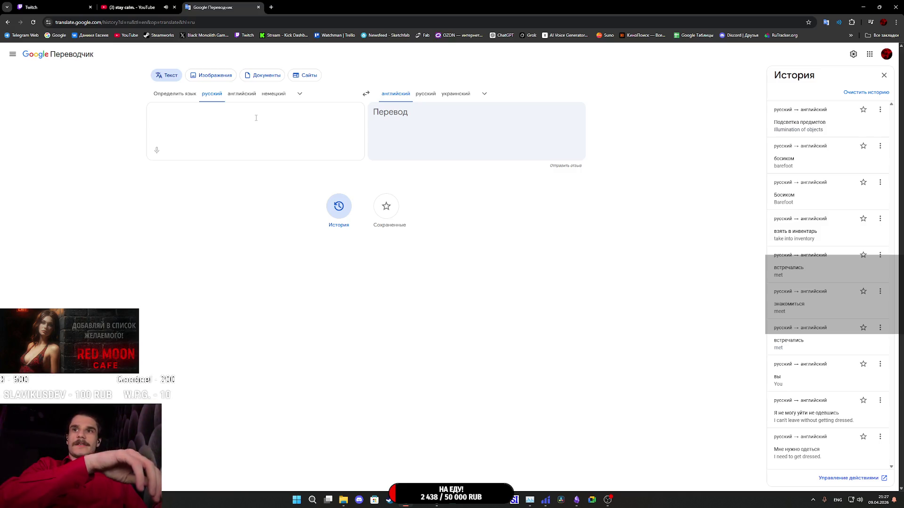
Translate 'ЭКРАННЫЙ ПОДСКАЗКИ УПРАВЛЕНИЯ', getting ON-SCREEN CONTROL TIPS with alternatives.
{"action": "key", "text": "alt+shift"}
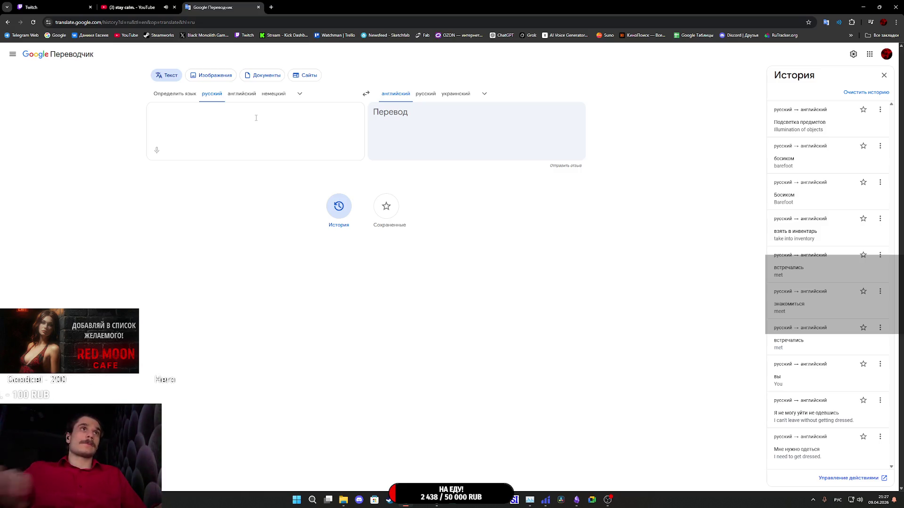
{"action": "type", "text": "ЭКРАННЫЙ"}
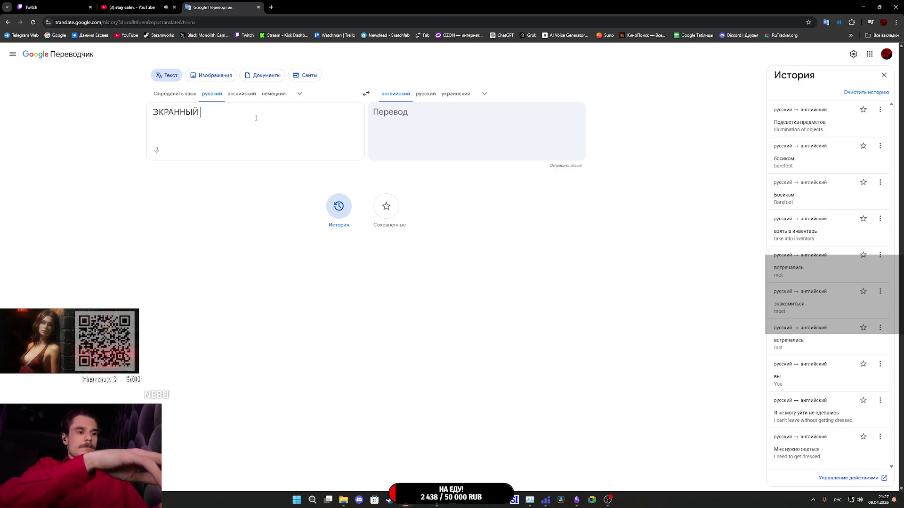
{"action": "type", "text": " ПОДСКАЗКИ УП"}
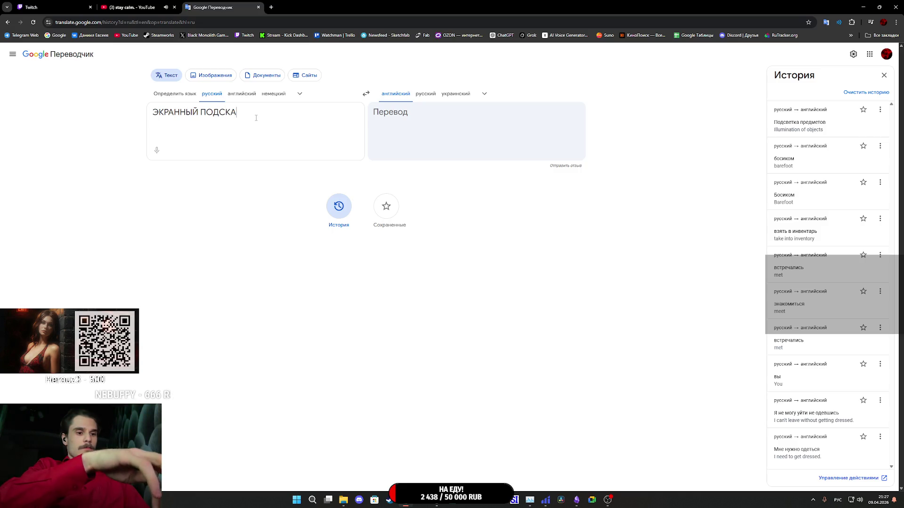
{"action": "type", "text": "РА"}
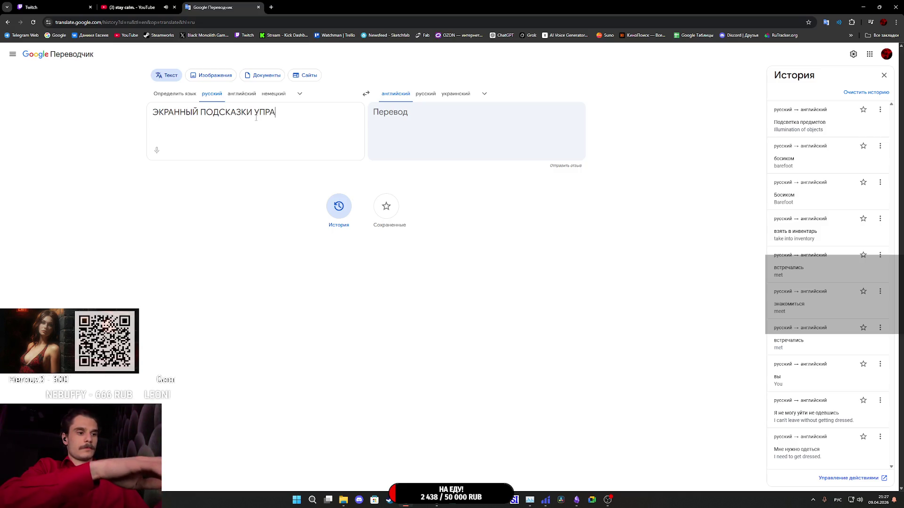
{"action": "type", "text": "ВЛЕНИЯ"}
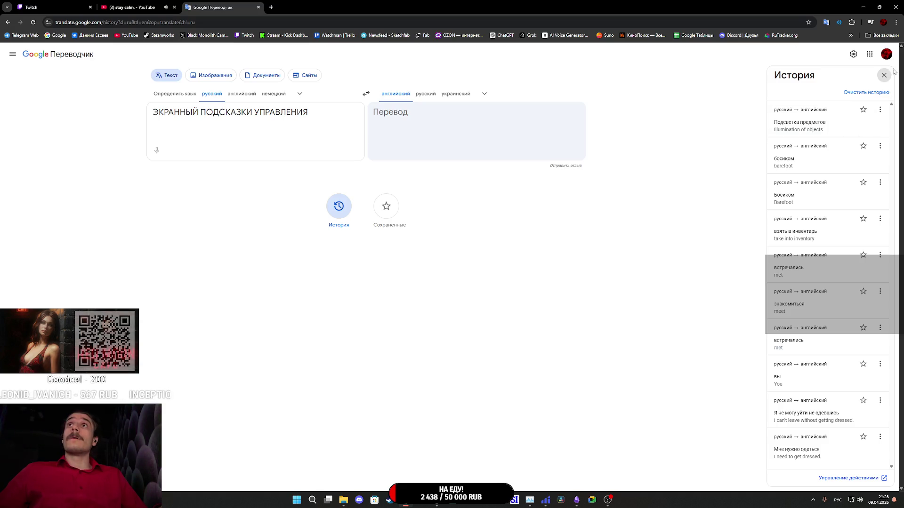
{"action": "left_click_drag", "start_coordinate": [314, 117], "coordinate": [151, 113]}
{"action": "key", "text": "ctrl+c"}
{"action": "left_click", "coordinate": [237, 203]}
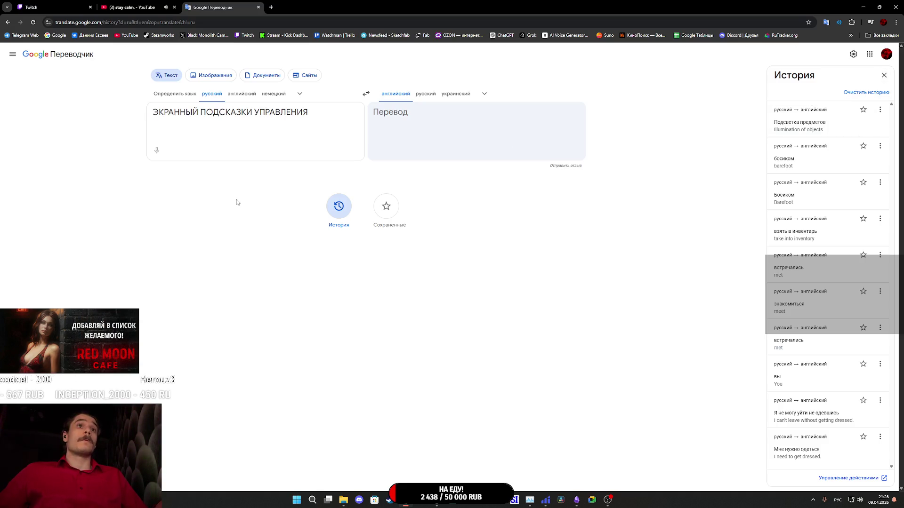
{"action": "left_click", "coordinate": [344, 207]}
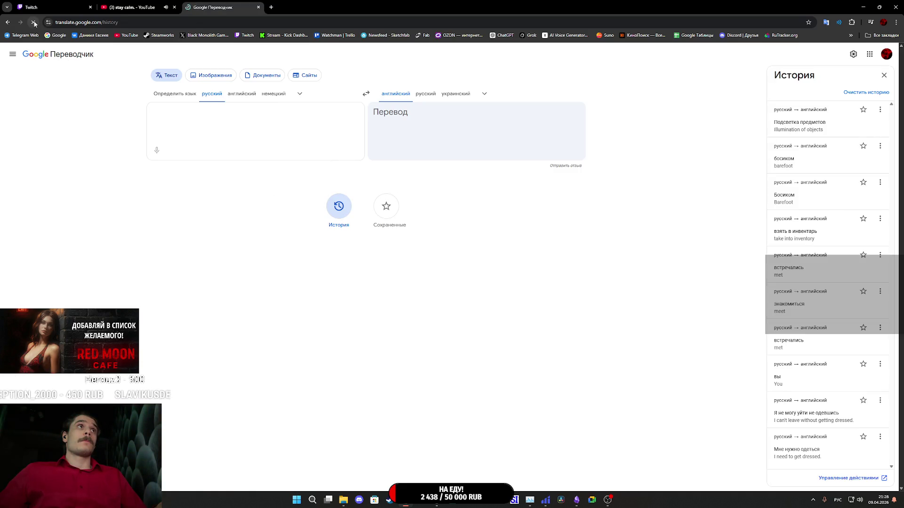
{"action": "left_click", "coordinate": [253, 137]}
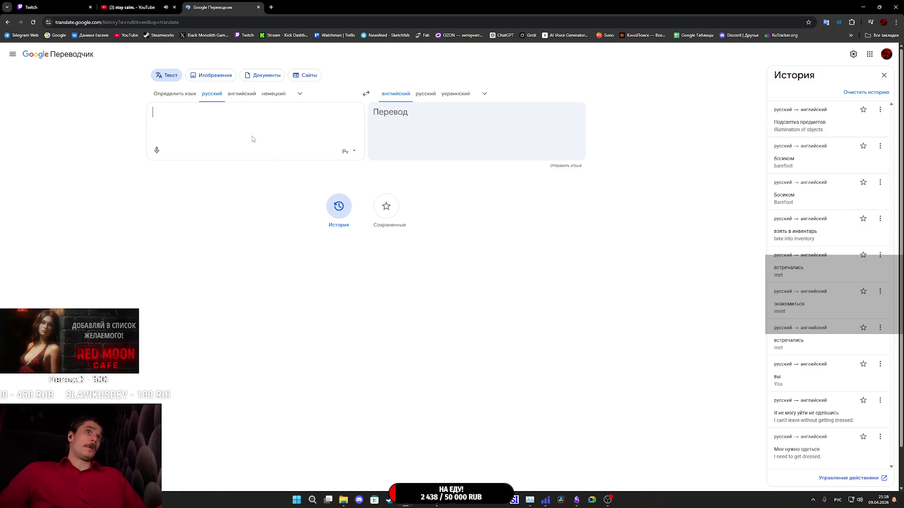
{"action": "key", "text": "ctrl+v"}
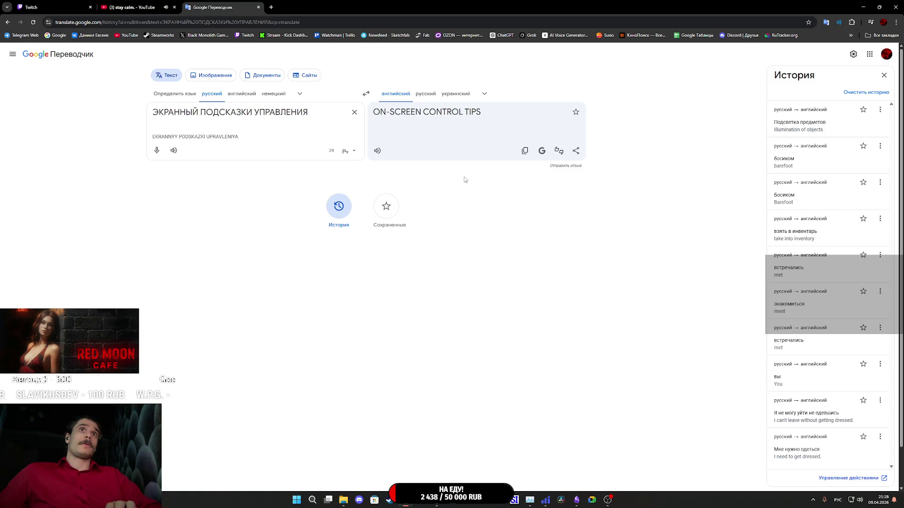
{"action": "left_click", "coordinate": [479, 117]}
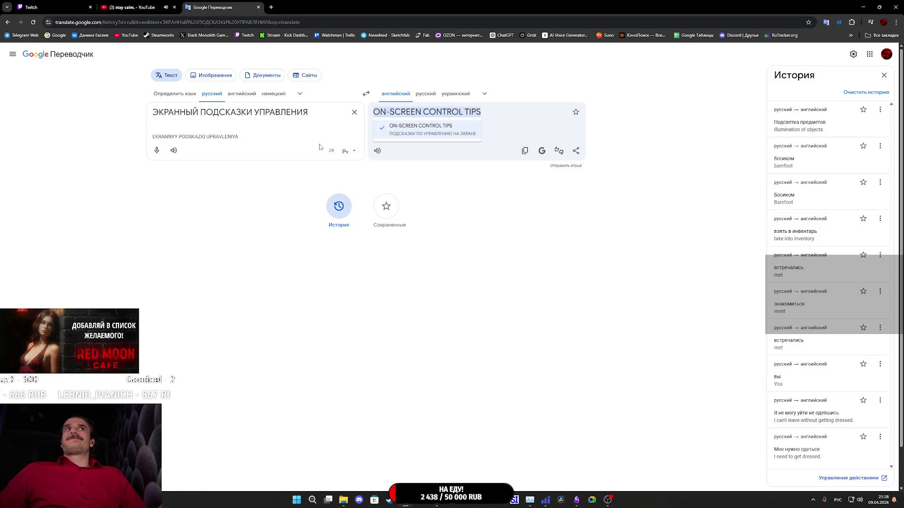
Shorten the source to 'ЭКРАННЫЕ ПОДСКАЗКИ' to get ON-SCREEN TIPS, then open Grok in a new tab.
{"action": "left_click_drag", "start_coordinate": [309, 113], "coordinate": [252, 116]}
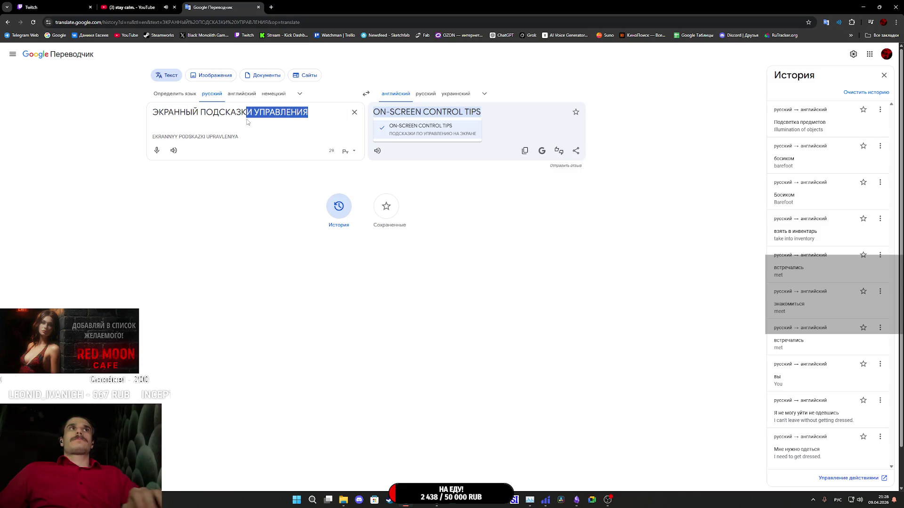
{"action": "key", "text": "BackSpace"}
{"action": "left_click", "coordinate": [196, 113]}
{"action": "key", "text": "BackSpace"}
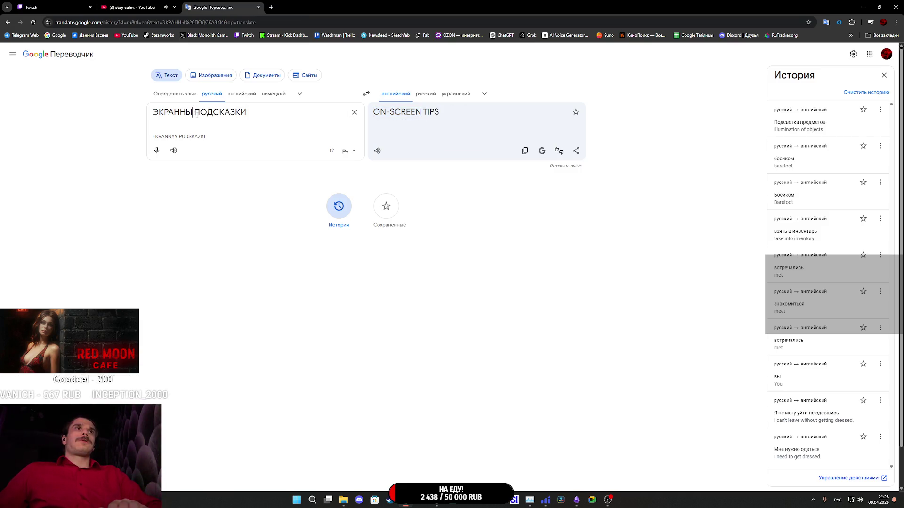
{"action": "type", "text": "Е"}
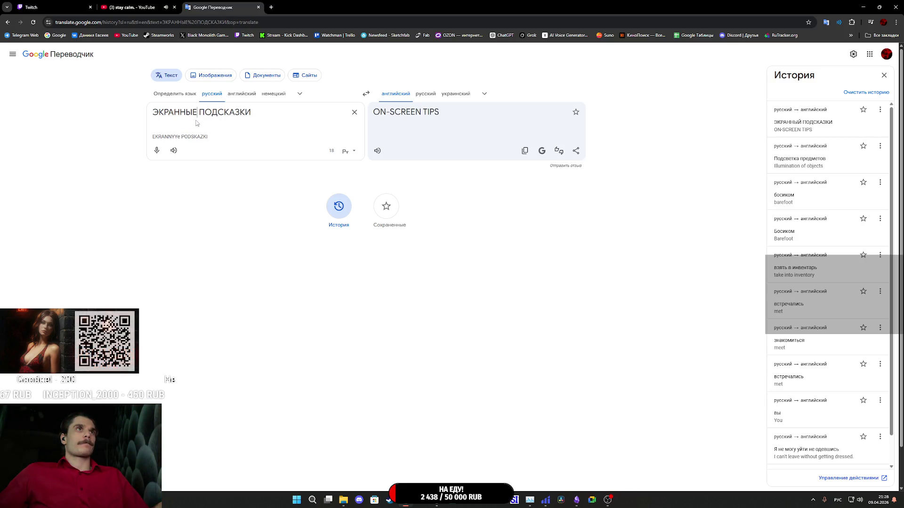
{"action": "left_click", "coordinate": [409, 115]}
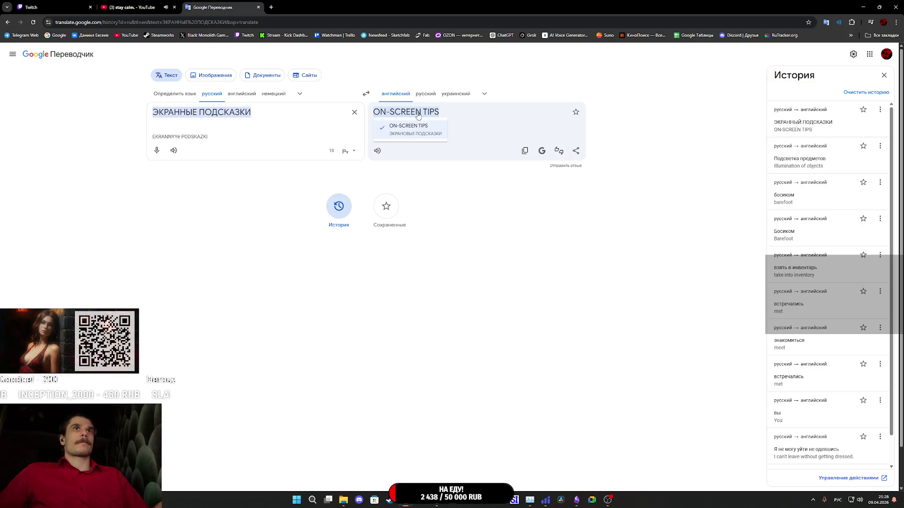
{"action": "left_click", "coordinate": [475, 116]}
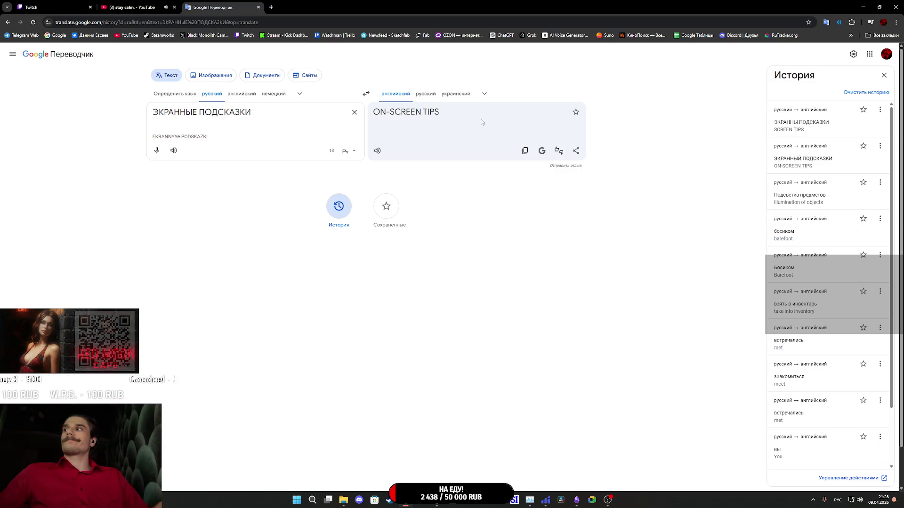
{"action": "middle_click", "coordinate": [529, 35]}
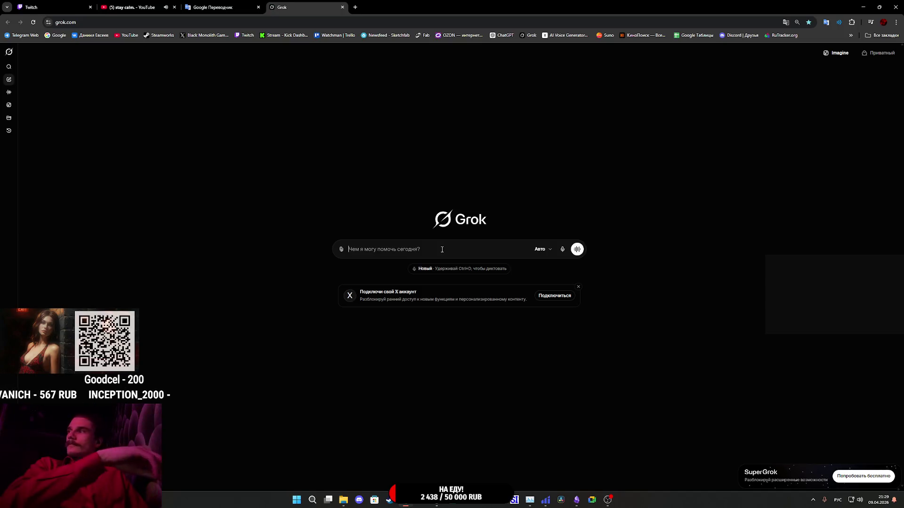
Type the prompt 'мне нужно названия параметров для настроек игры … английский:' and start a new line.
{"action": "type", "text": "мне нуж"}
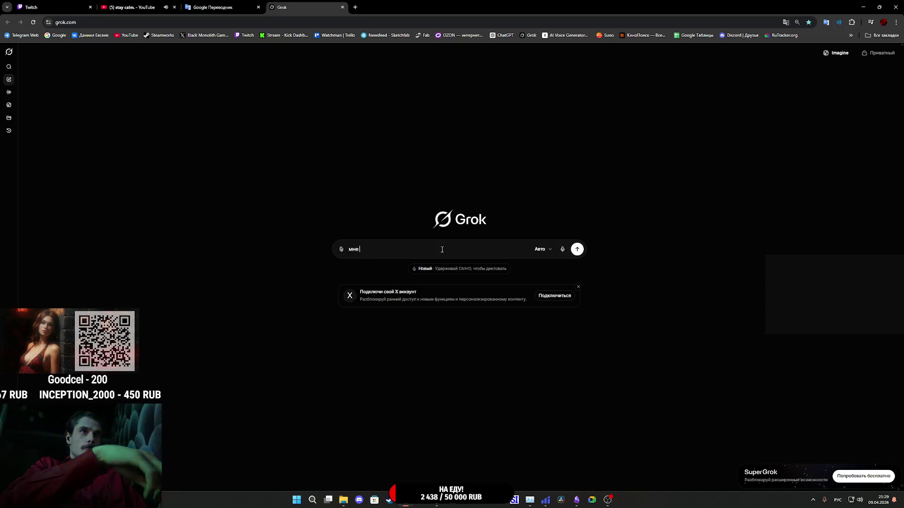
{"action": "type", "text": "но "}
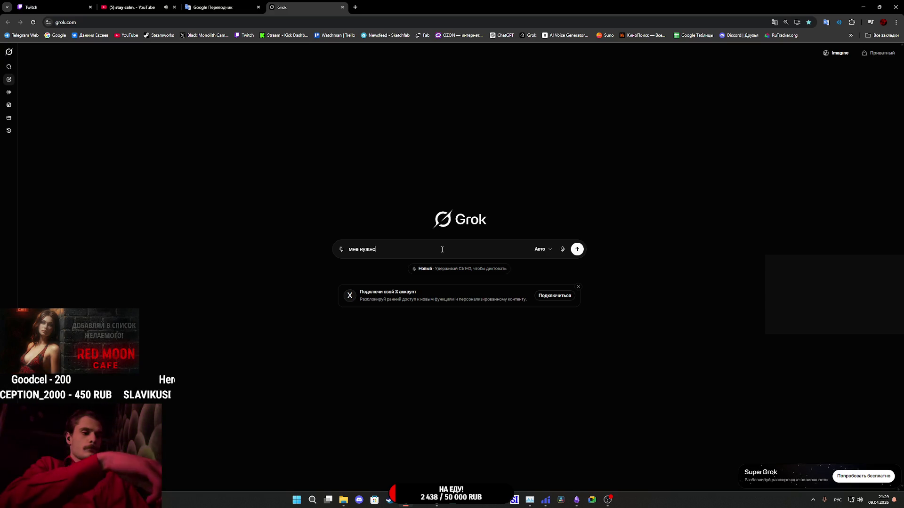
{"action": "type", "text": "названия"}
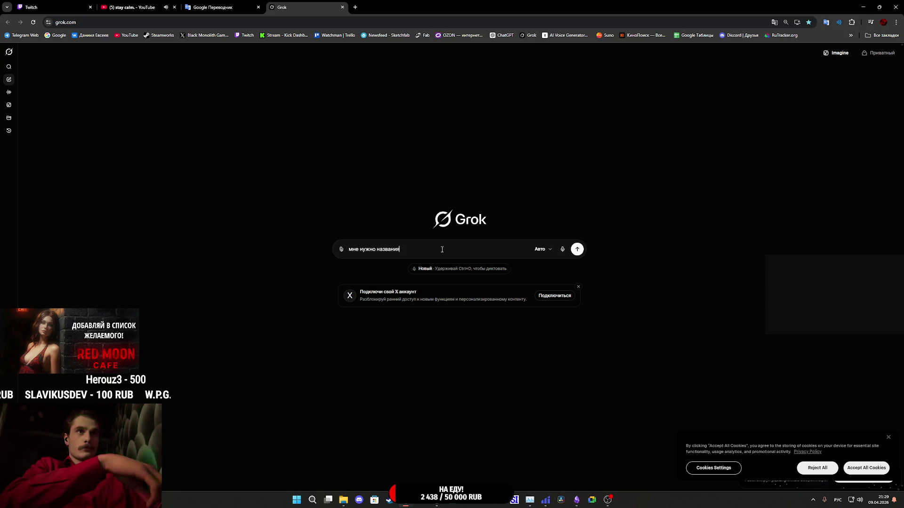
{"action": "type", "text": " параме"}
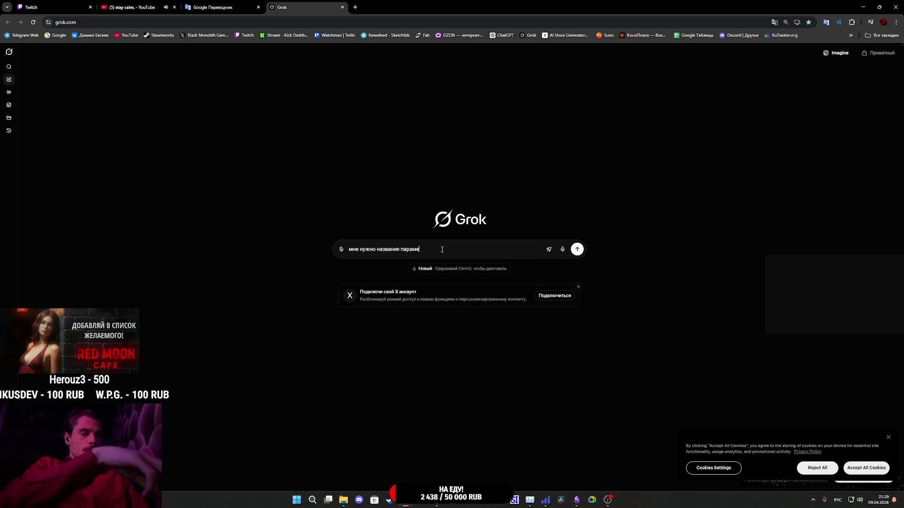
{"action": "type", "text": "тров для"}
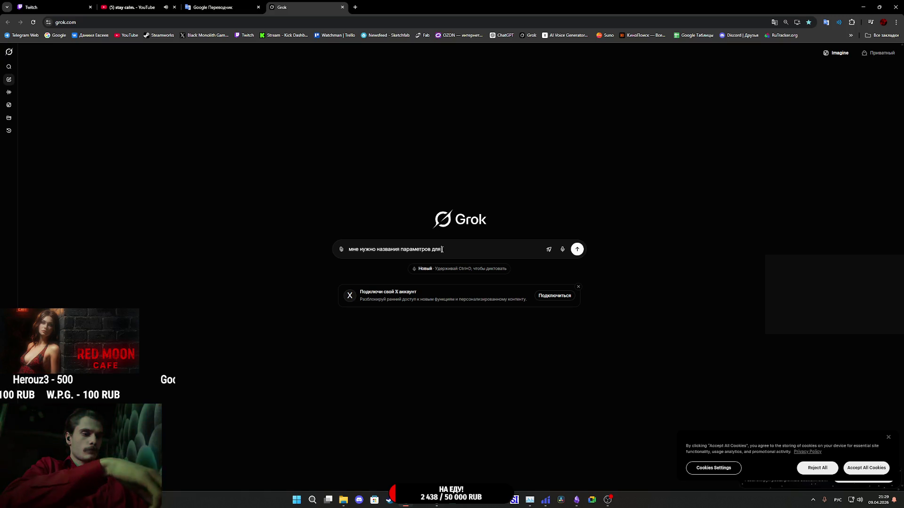
{"action": "type", "text": " настроек"}
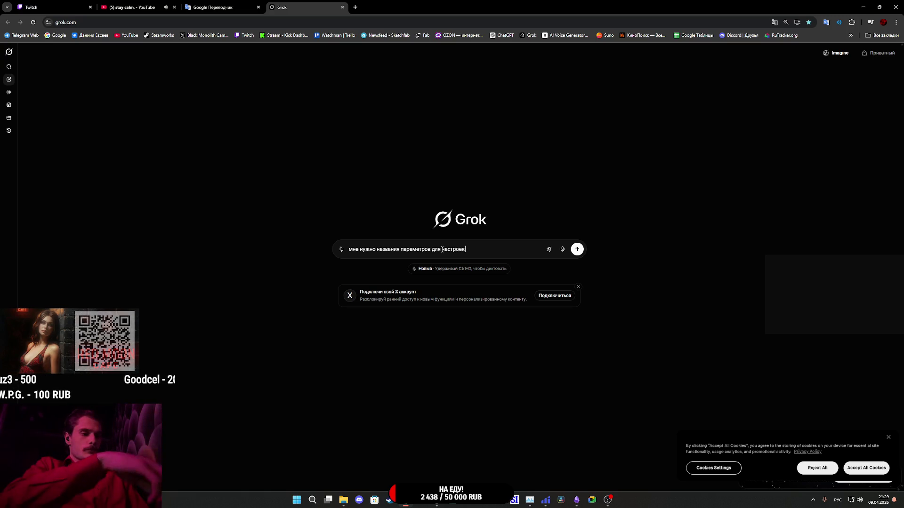
{"action": "type", "text": " игры на 2-х языках русский и"}
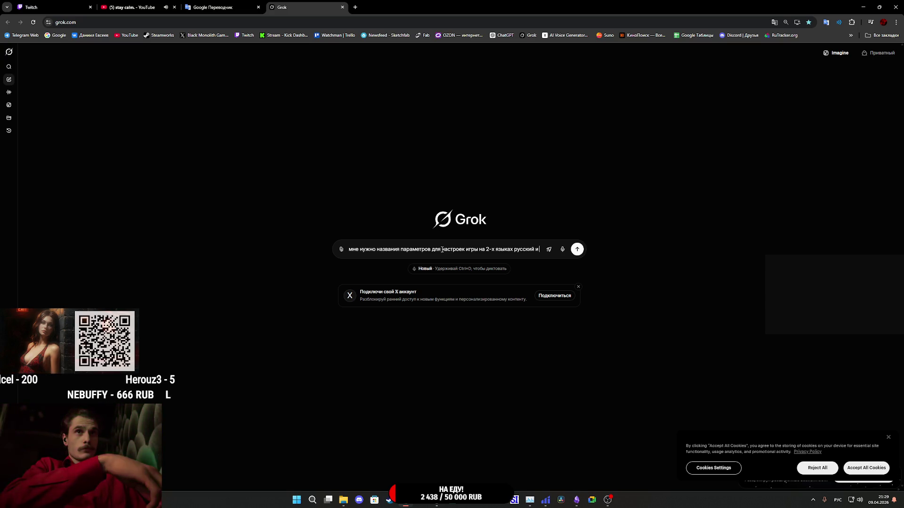
{"action": "type", "text": "англи"}
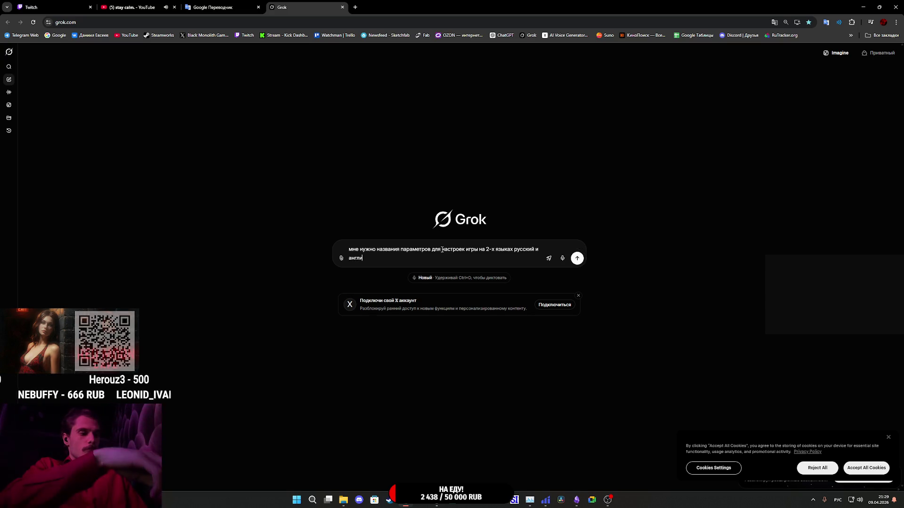
{"action": "type", "text": "йский"}
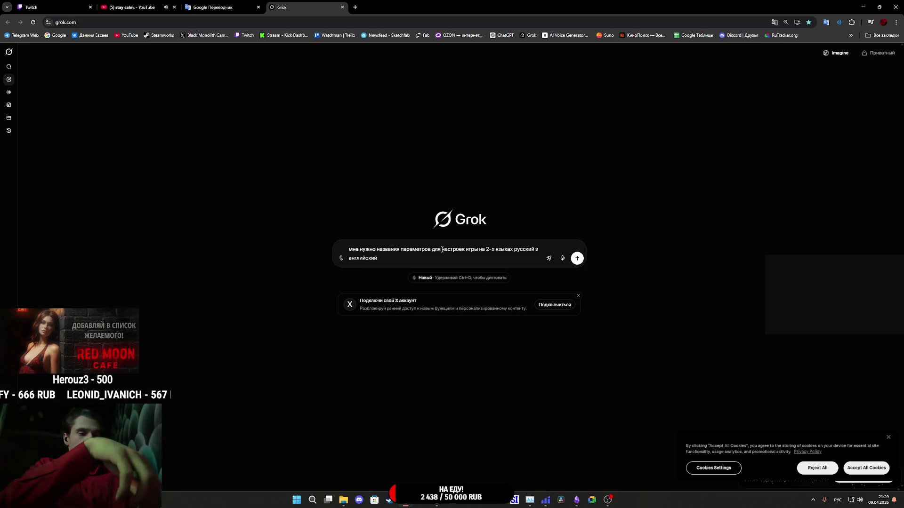
{"action": "type", "text": ":"}
{"action": "key", "text": "shift+Return"}
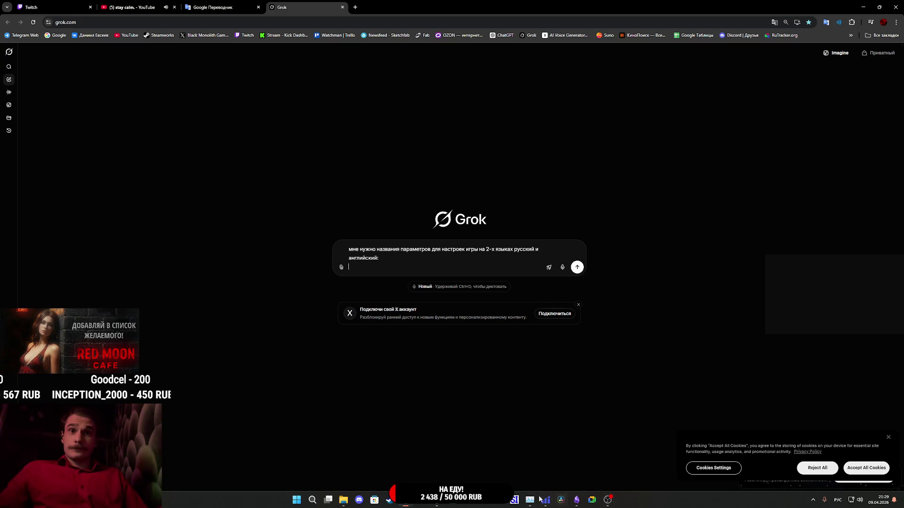
{"action": "mouse_move", "coordinate": [437, 500]}
{"action": "mouse_move", "coordinate": [460, 465]}
{"action": "type", "text": "Вспомогательная под"}
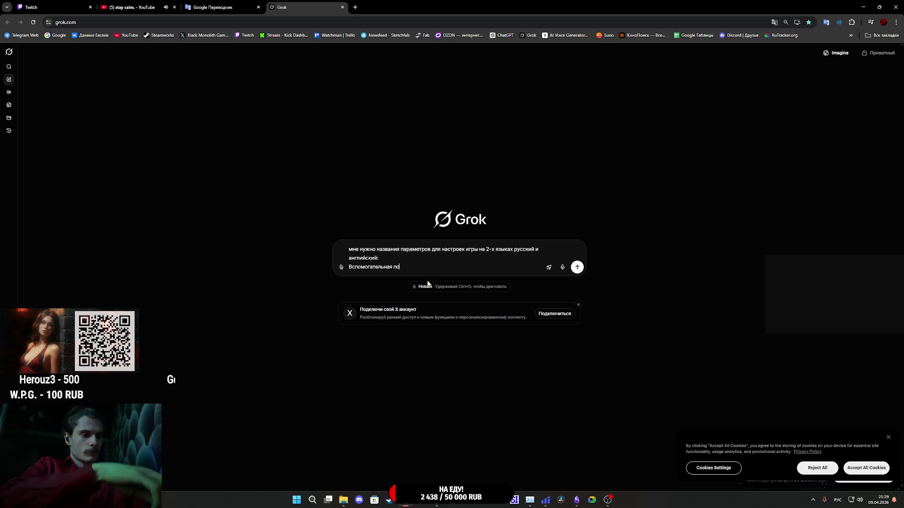
Write item '1) Вспомогательная подсветка для объектов…' about highlighting interactive objects, then start a new line.
{"action": "type", "text": "светка"}
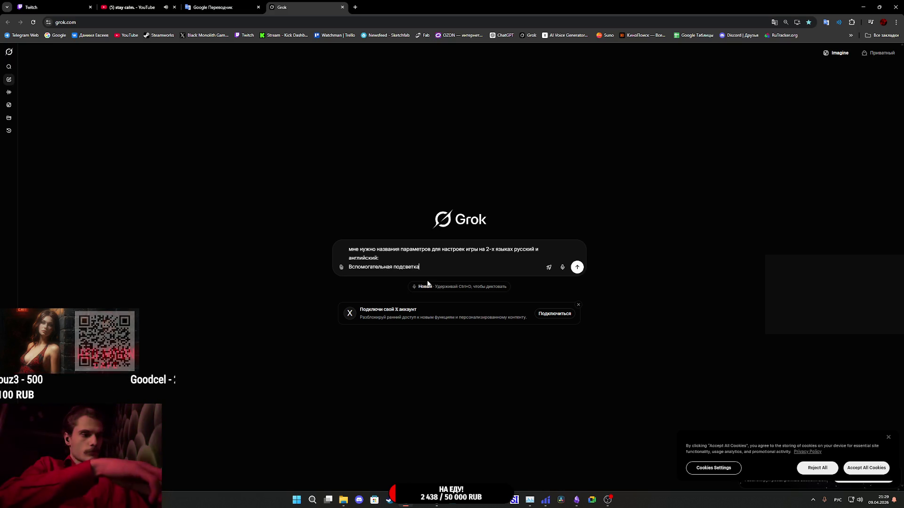
{"action": "type", "text": " для о"}
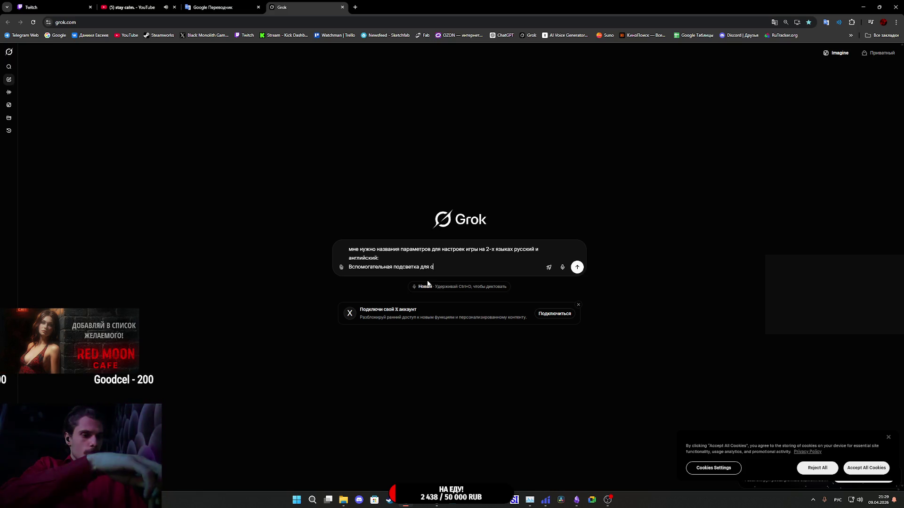
{"action": "type", "text": "бъектов"}
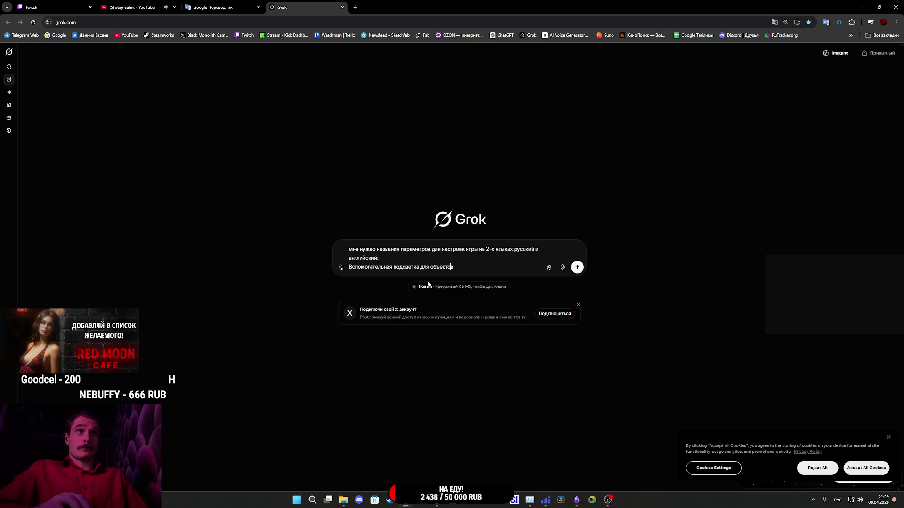
{"action": "key", "text": "Left"}
{"action": "key", "text": "Left"}
{"action": "key", "text": "Left"}
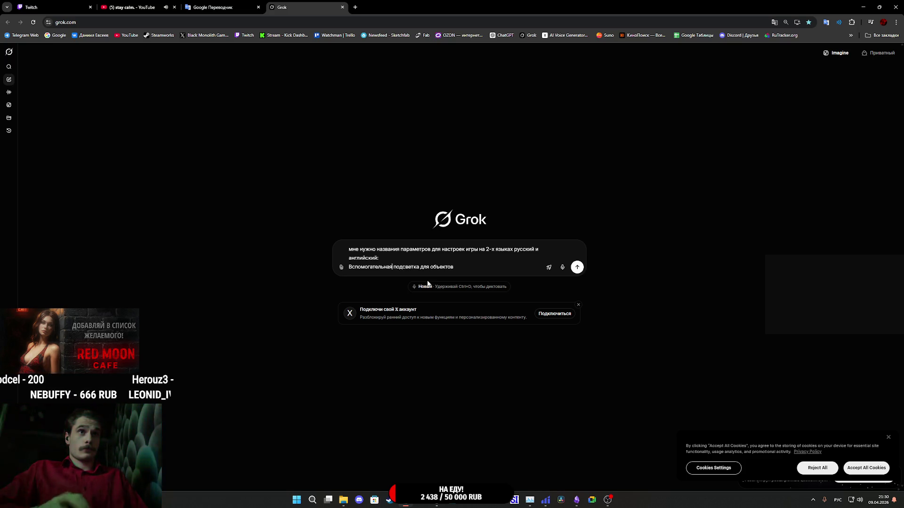
{"action": "key", "text": "Left"}
{"action": "key", "text": "Left"}
{"action": "key", "text": "Left"}
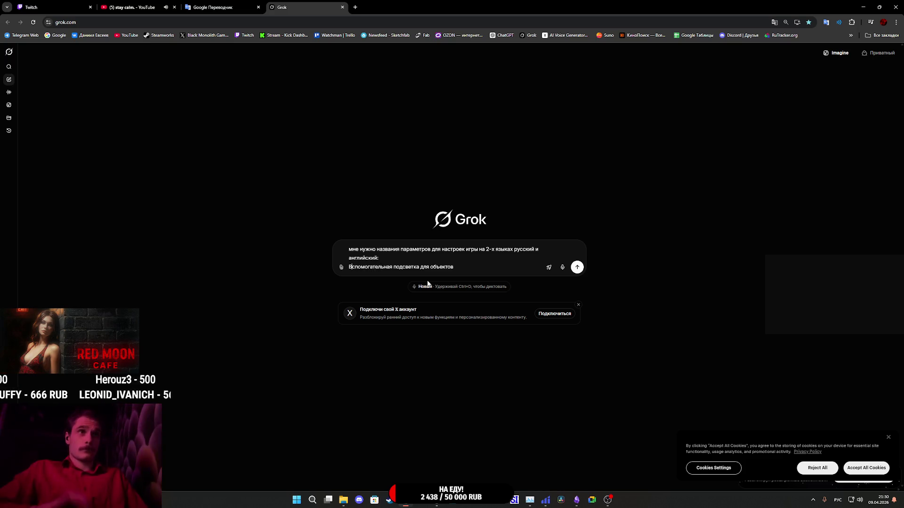
{"action": "type", "text": "!"}
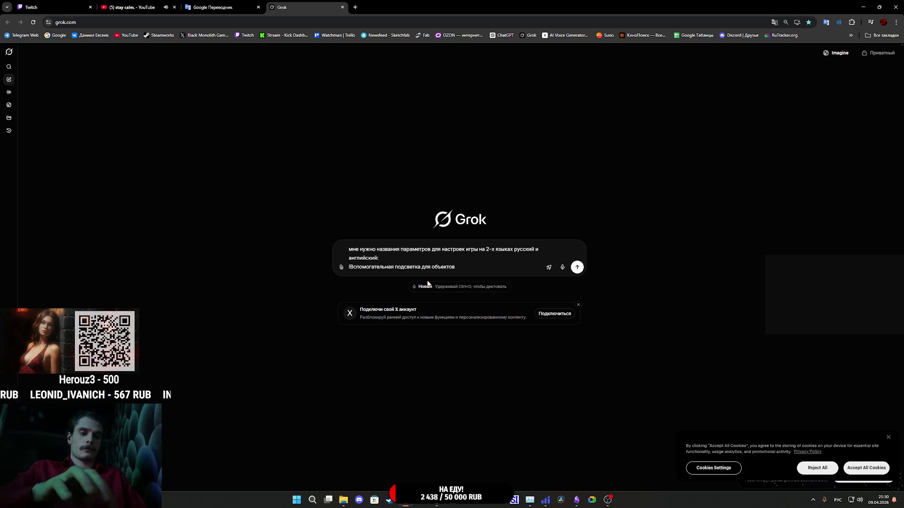
{"action": "key", "text": "BackSpace"}
{"action": "type", "text": "1)"}
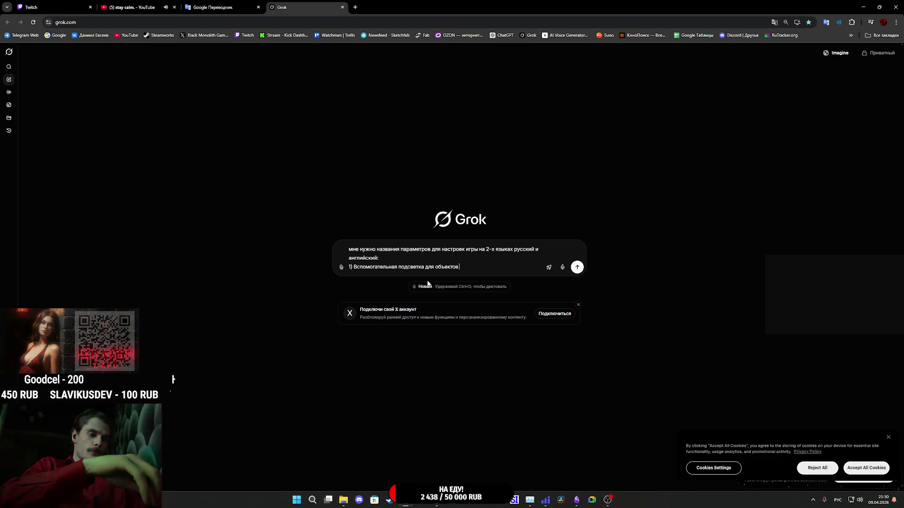
{"action": "type", "text": "которы"}
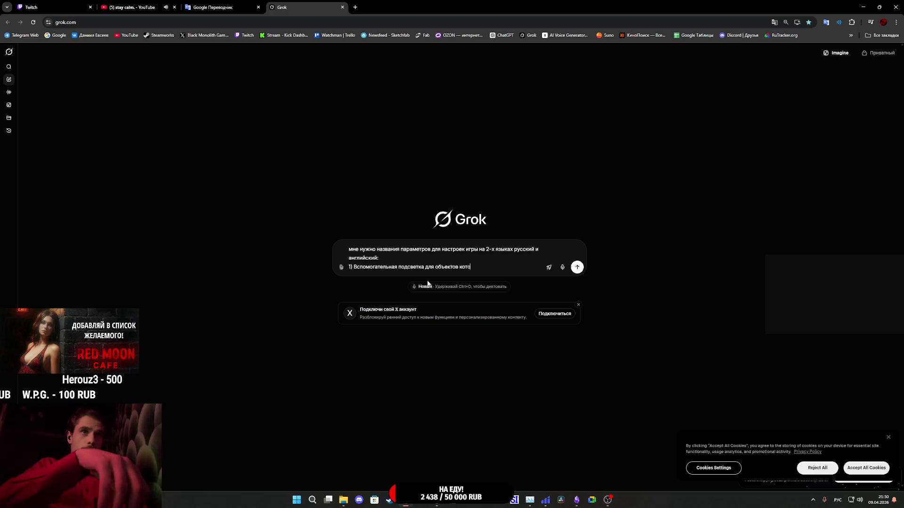
{"action": "type", "text": "рой я выделя"}
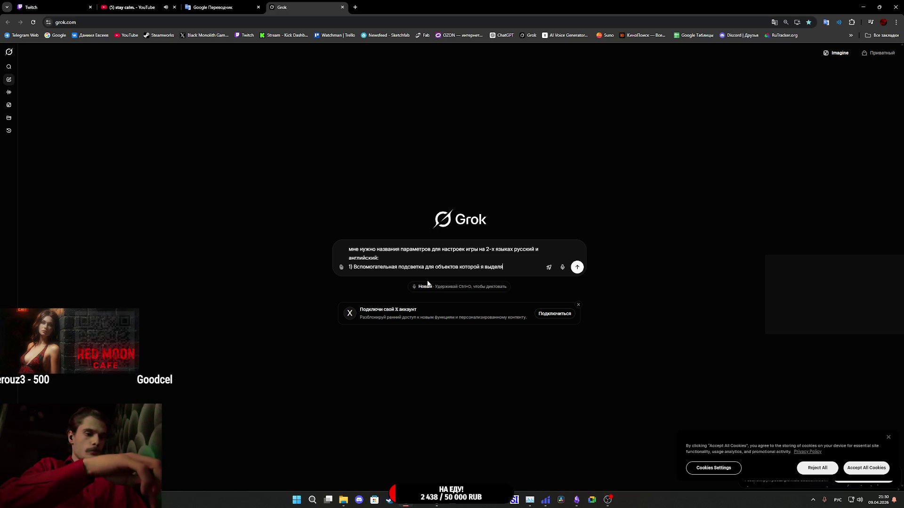
{"action": "type", "text": "ю интерактивн"}
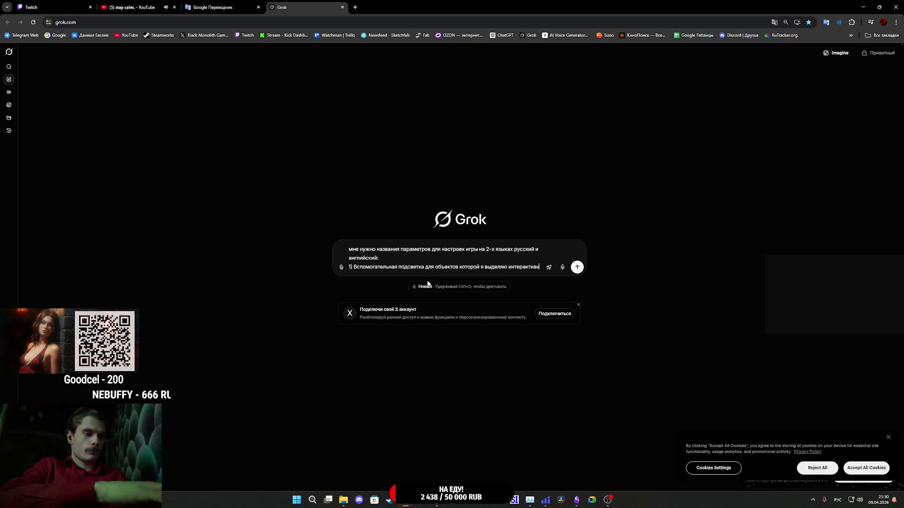
{"action": "type", "text": "ые объекты"}
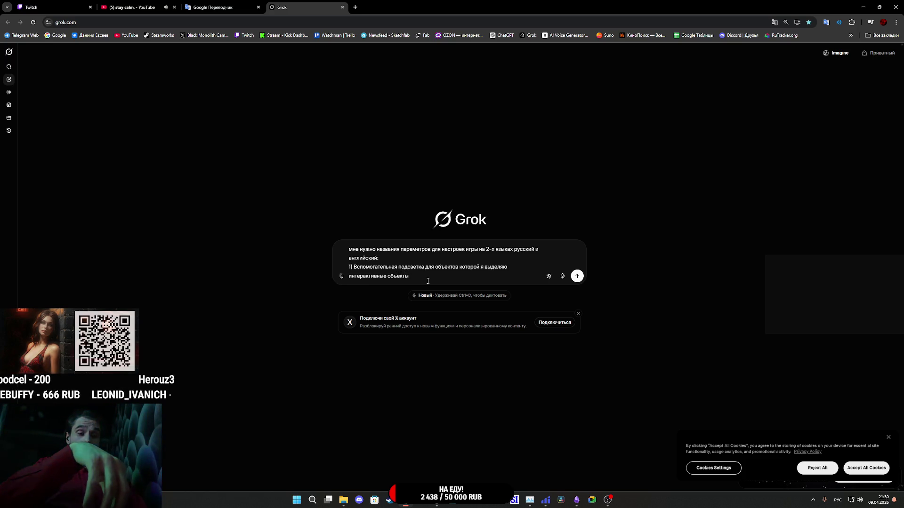
{"action": "key", "text": "shift+Return"}
{"action": "type", "text": "2"}
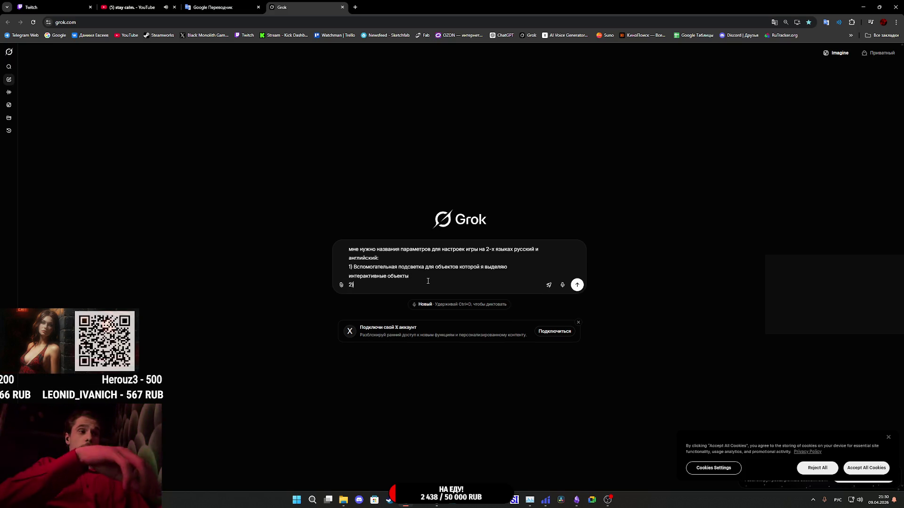
Write item 2 about on-screen control hints, such as pressing a button to interact.
{"action": "type", "text": ") Эк"}
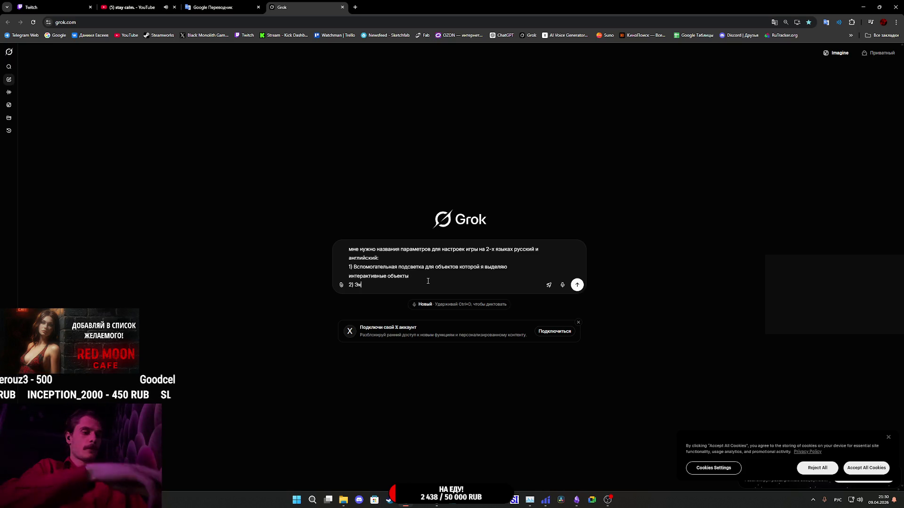
{"action": "type", "text": "ранные по"}
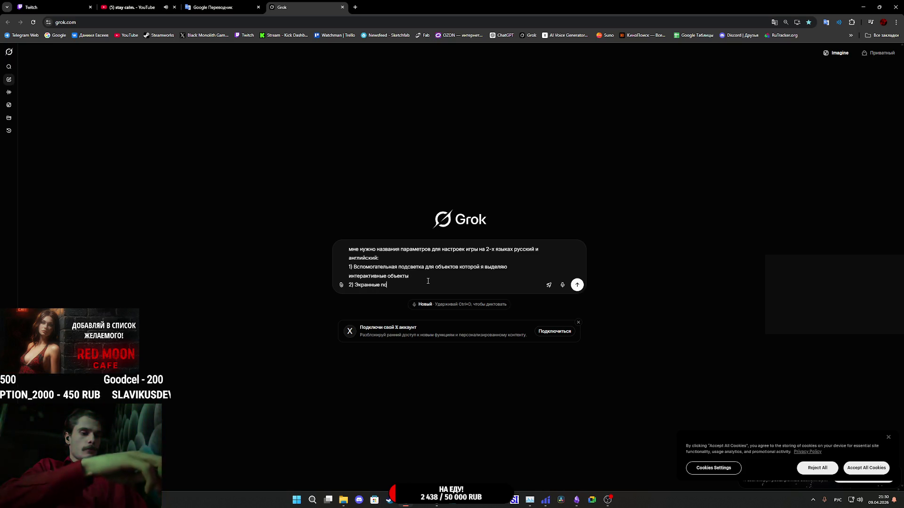
{"action": "type", "text": "дск"}
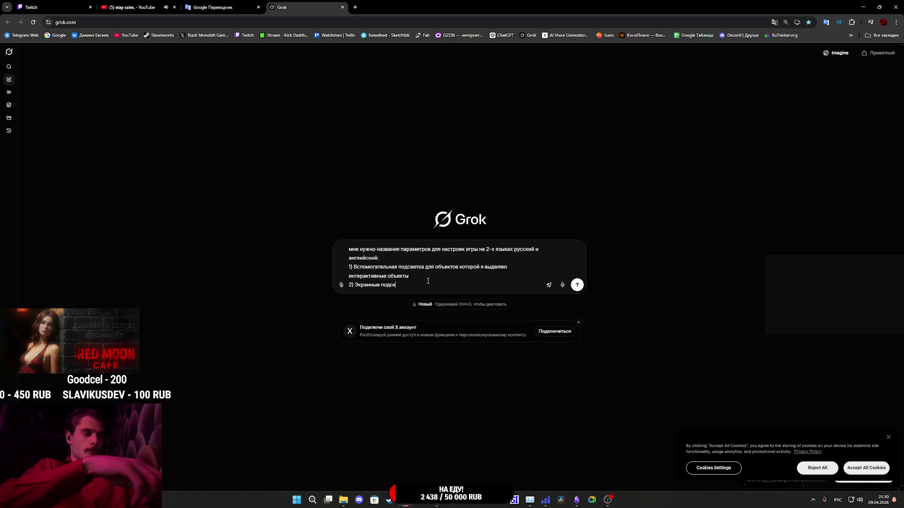
{"action": "type", "text": "азки "}
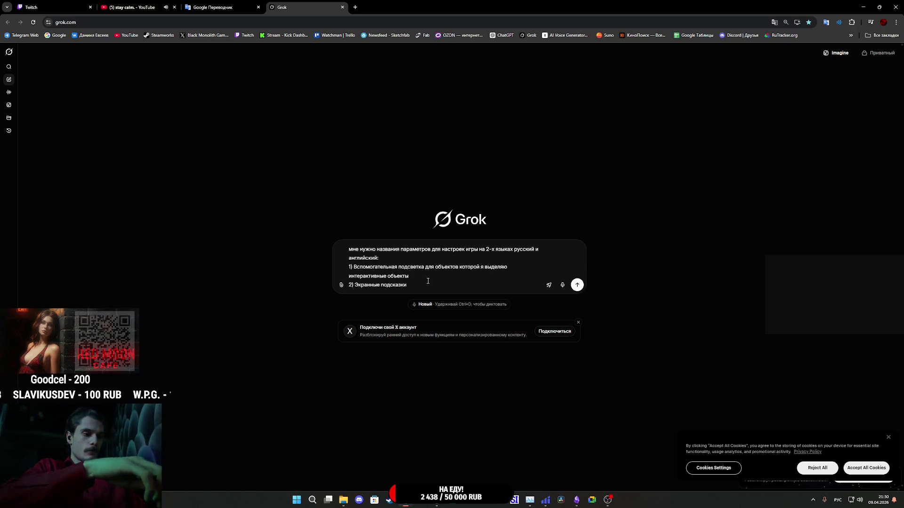
{"action": "type", "text": "по управ"}
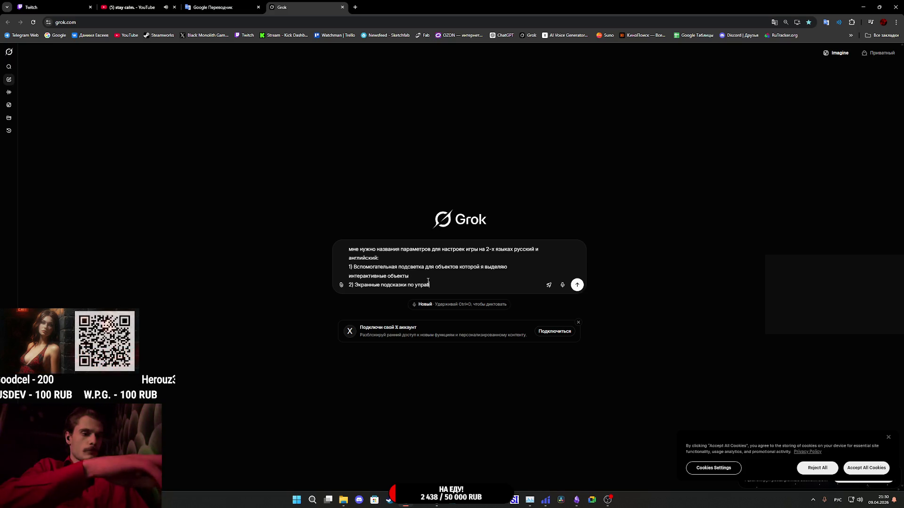
{"action": "type", "text": "лению на"}
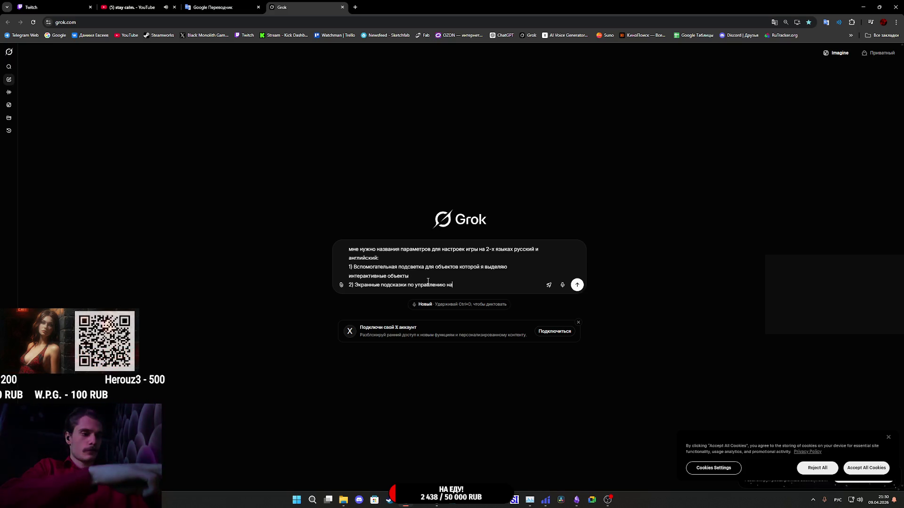
{"action": "type", "text": "пример на"}
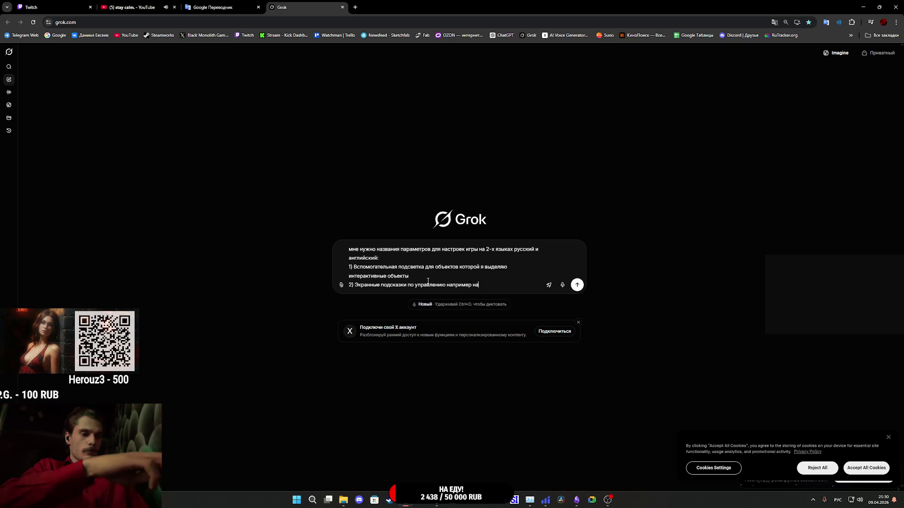
{"action": "type", "text": "жать кнопку чт"}
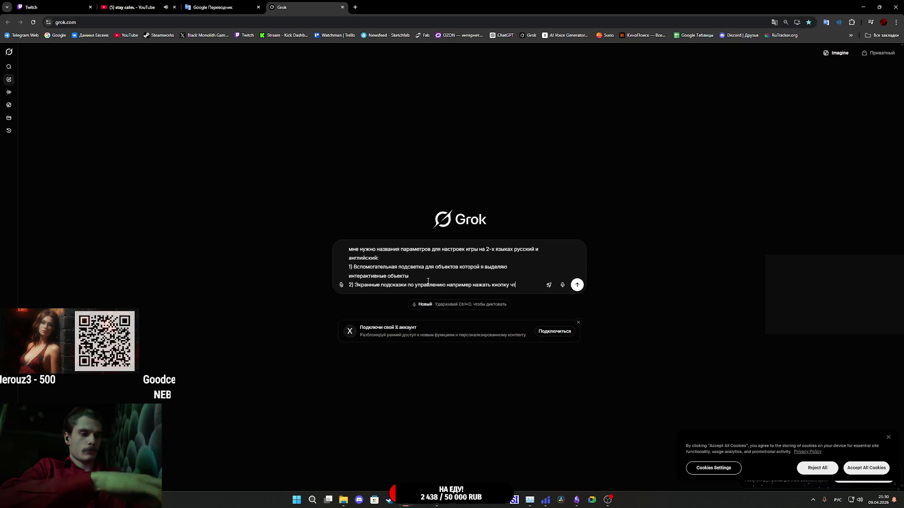
{"action": "type", "text": "обы "}
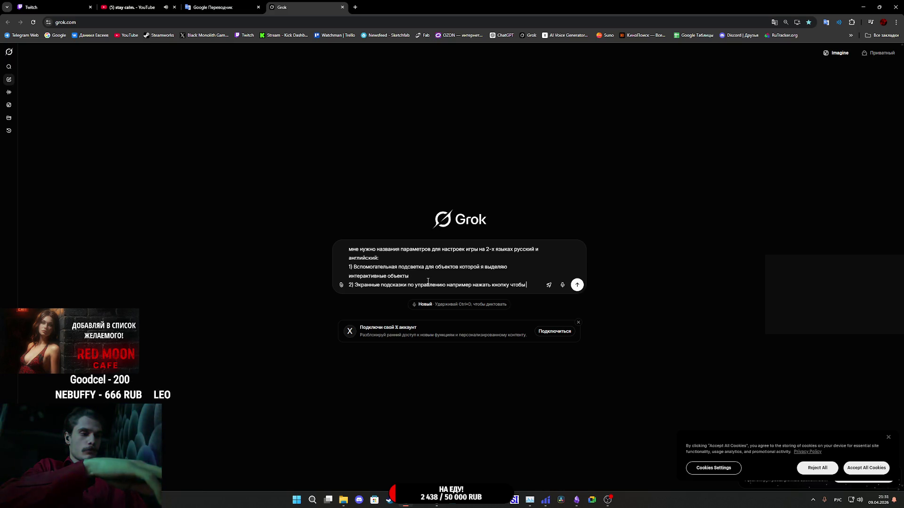
{"action": "type", "text": "вза"}
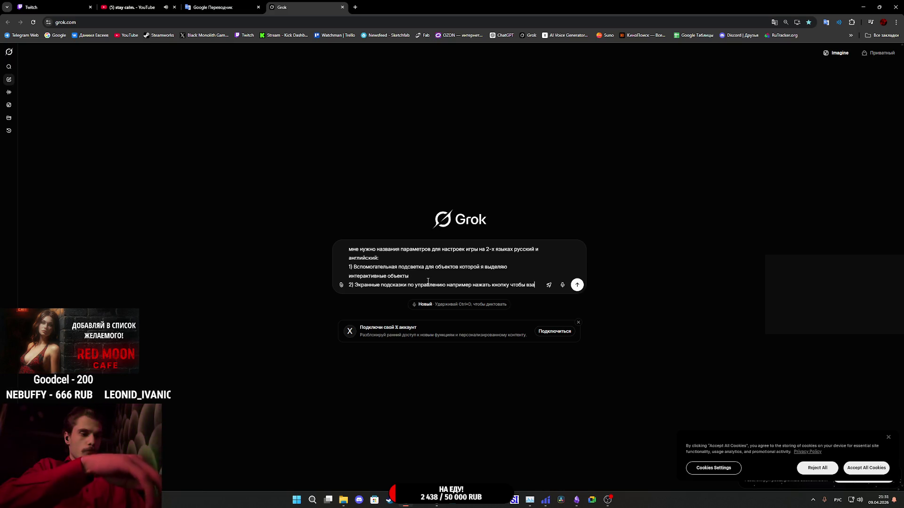
{"action": "type", "text": "имоде"}
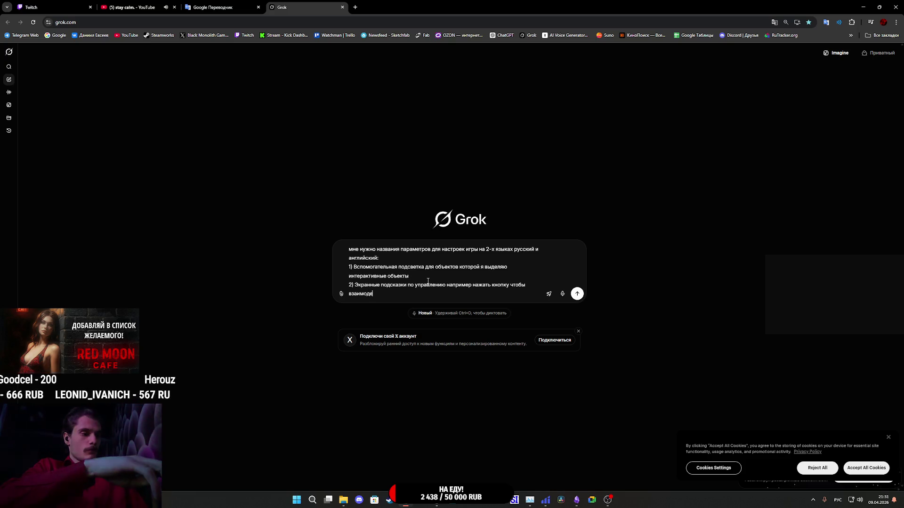
{"action": "type", "text": "йствовать"}
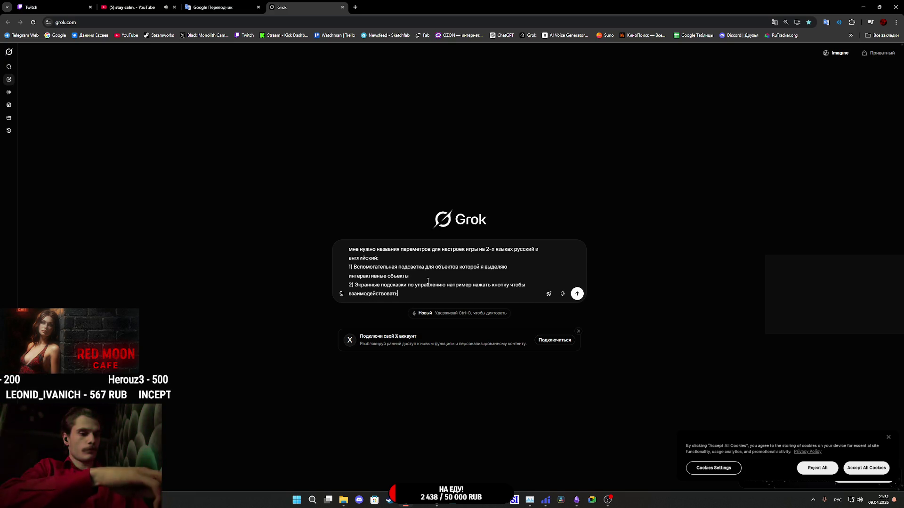
{"action": "key", "text": "shift+Return"}
Add item 3 on toggling the helper UI with object states and send the prompt.
{"action": "type", "text": "3) Это"}
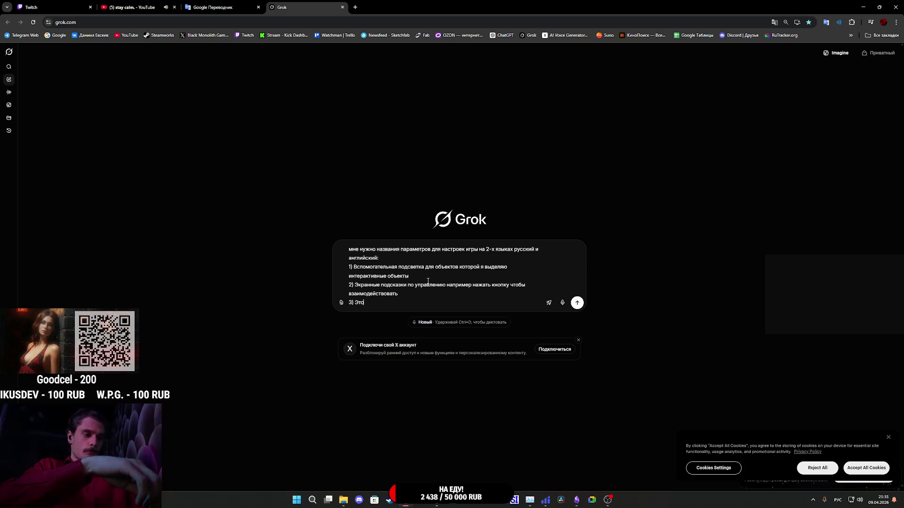
{"action": "type", "text": "включение и"}
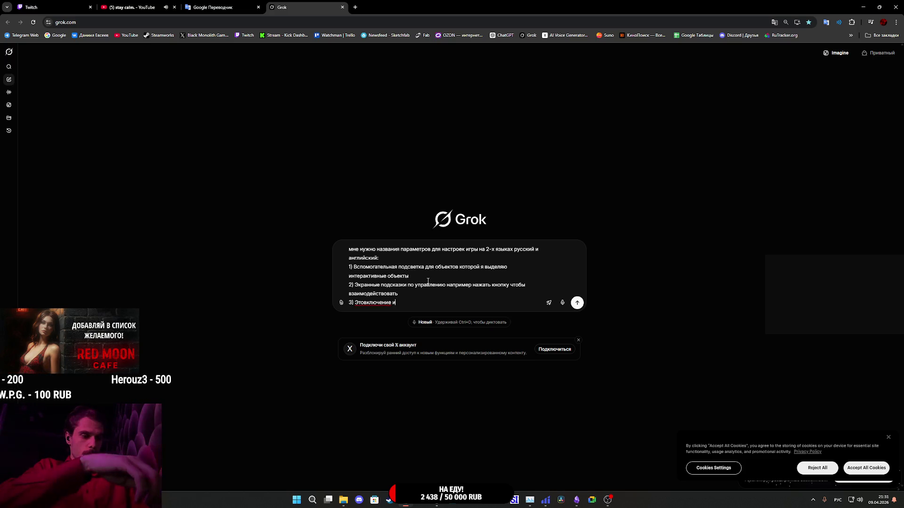
{"action": "type", "text": "ли вык"}
{"action": "type", "text": "люче"}
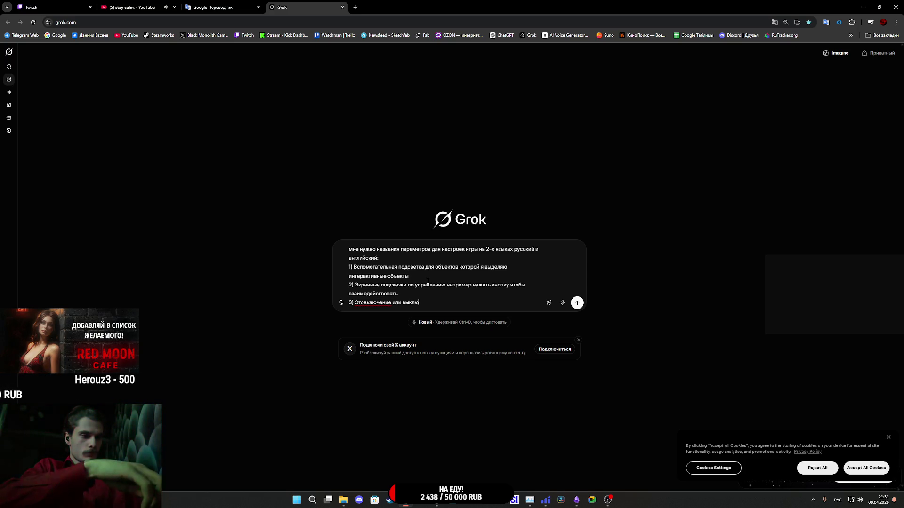
{"action": "type", "text": "ние"}
{"action": "type", "text": " вспомога"}
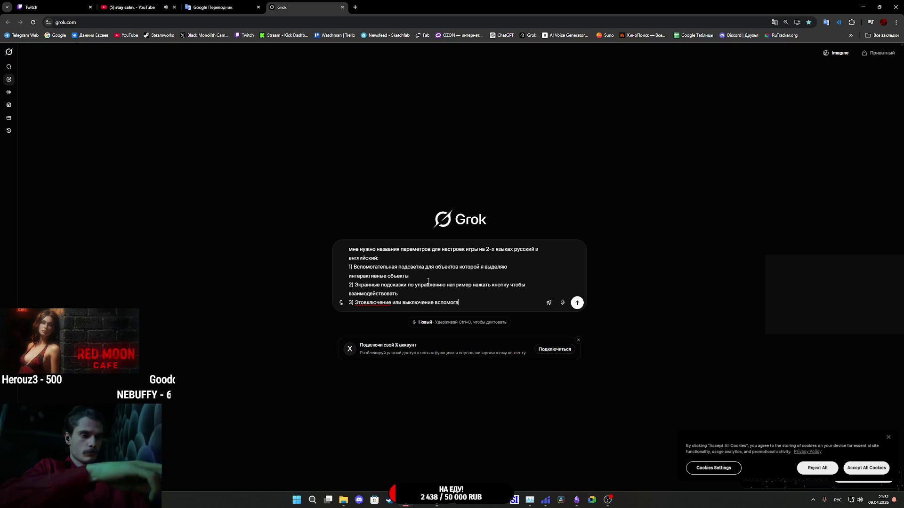
{"action": "type", "text": "тельного"}
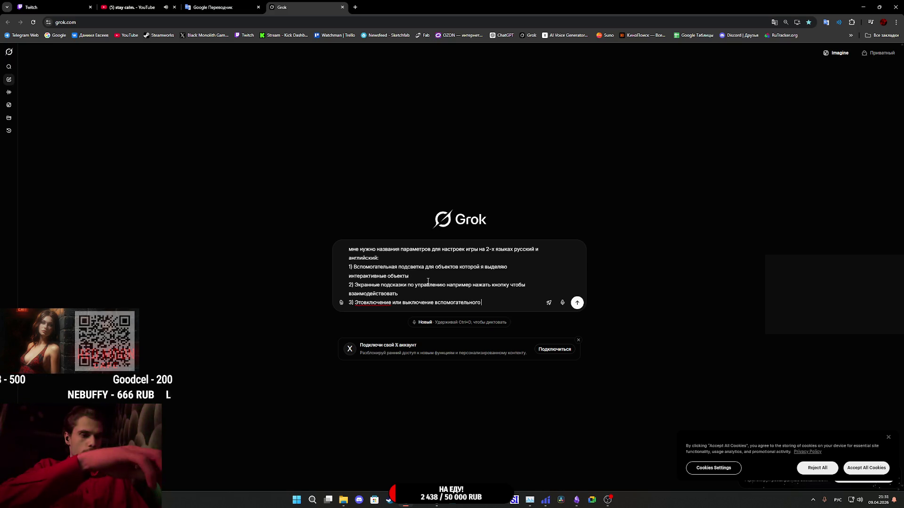
{"action": "key", "text": "alt+shift"}
{"action": "type", "text": "UI"}
{"action": "key", "text": "alt+shift"}
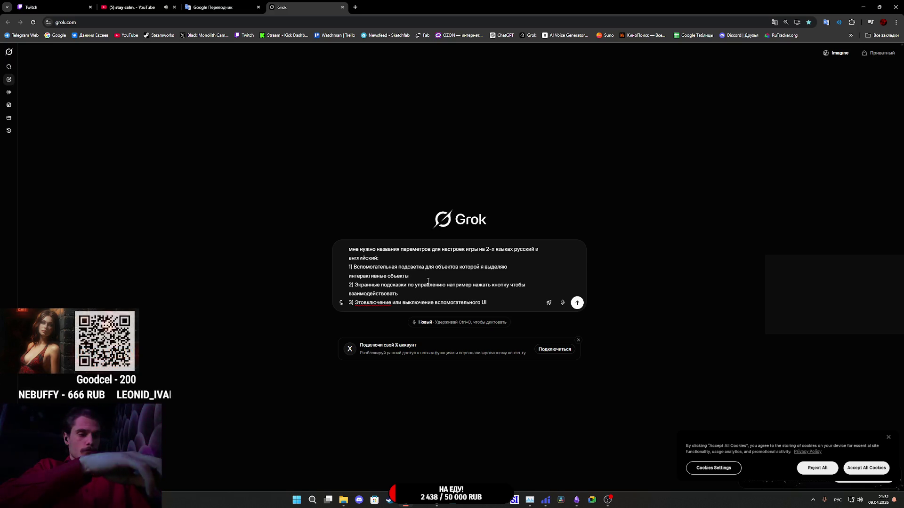
{"action": "type", "text": " для игр"}
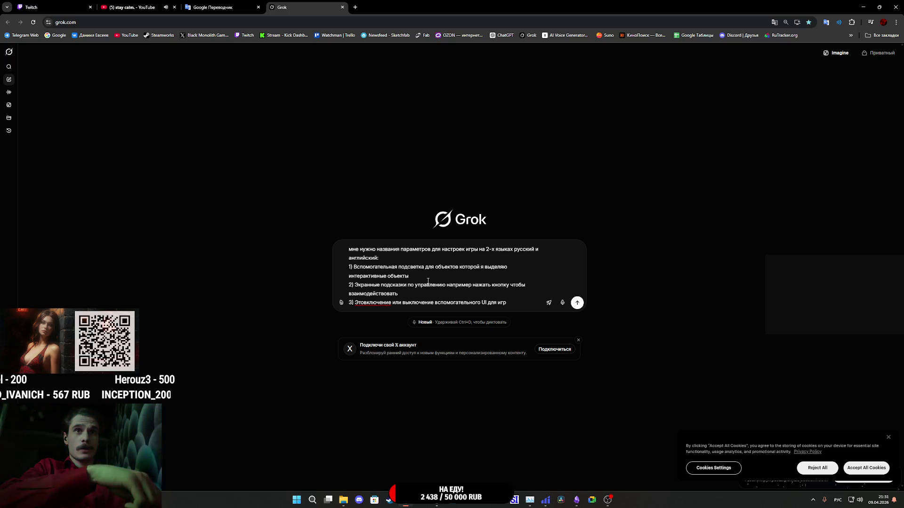
{"action": "type", "text": "ока"}
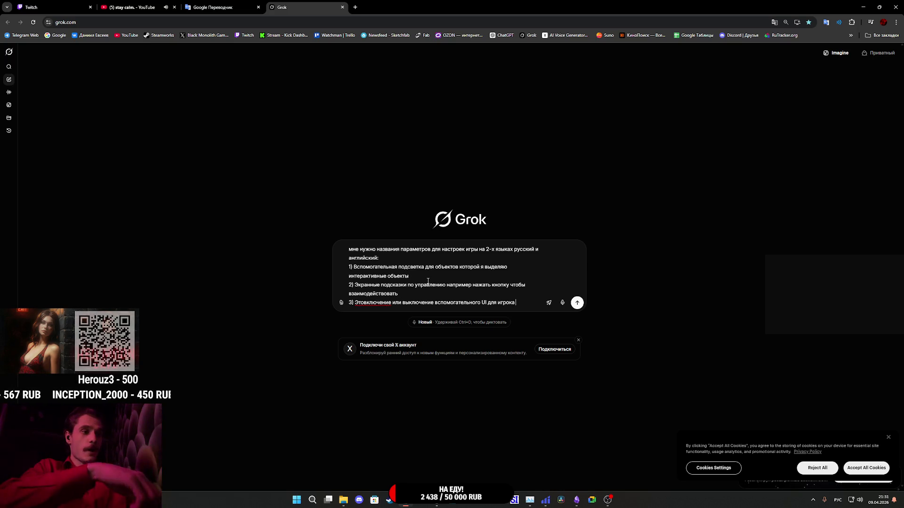
{"action": "type", "text": " с с"}
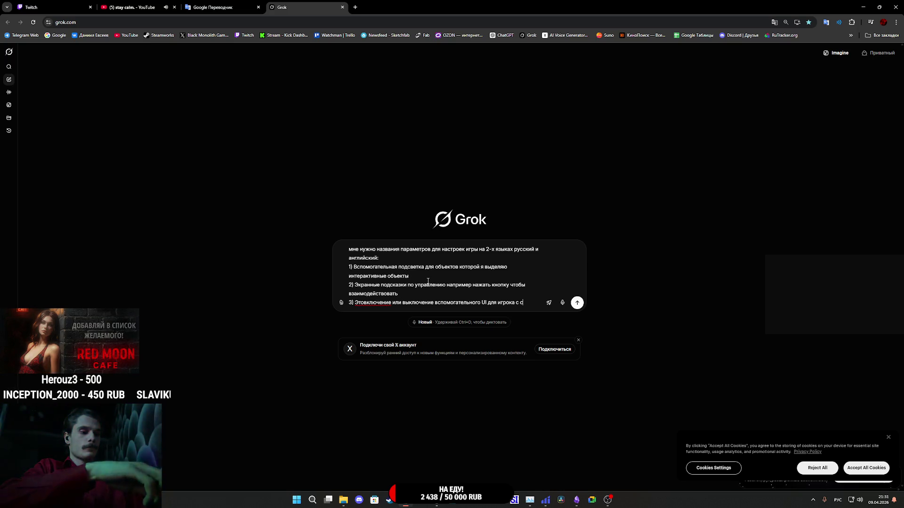
{"action": "type", "text": "остояни"}
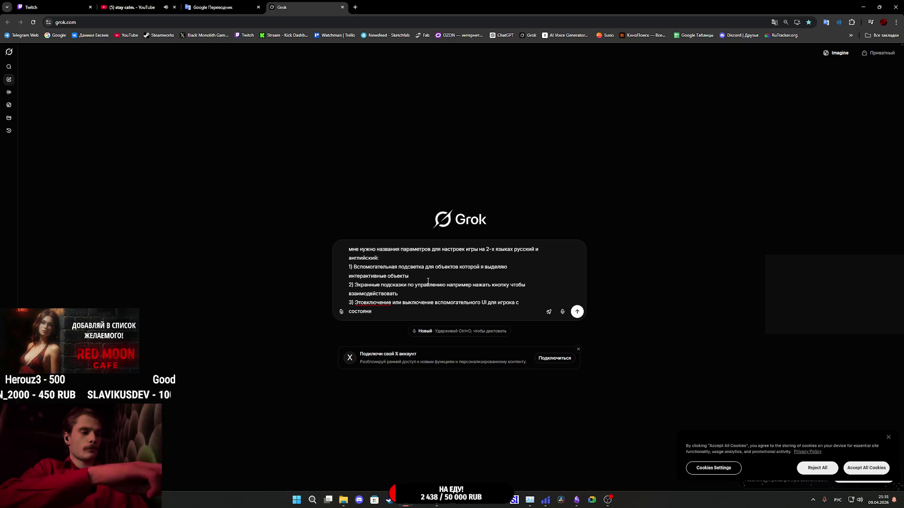
{"action": "type", "text": "ями объект"}
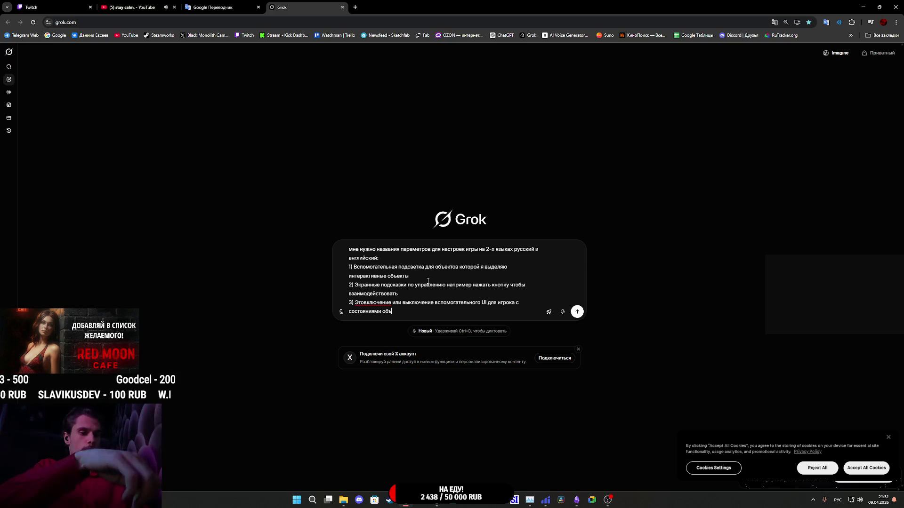
{"action": "type", "text": "ов"}
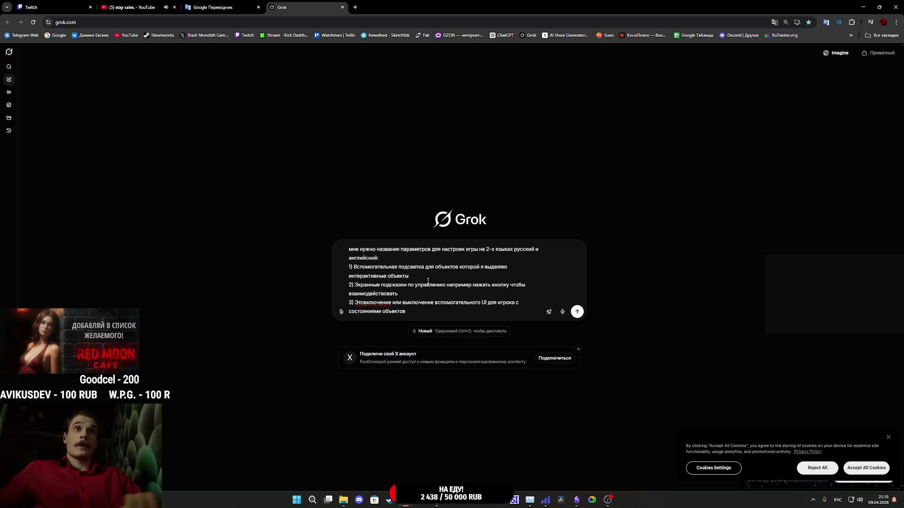
{"action": "key", "text": "Return"}
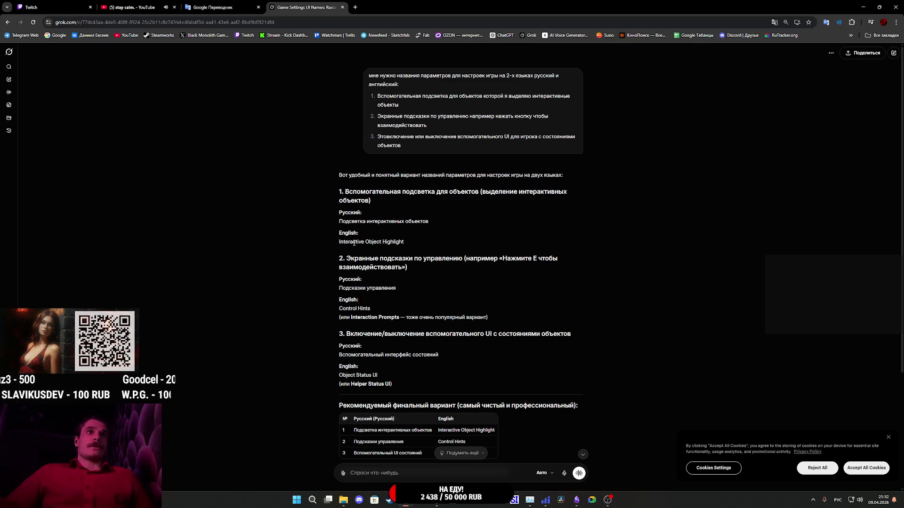
Select 'Interactive Object Highlight' in Grok's reply and switch to the MM_Board_UI widget.
{"action": "left_click_drag", "start_coordinate": [339, 242], "coordinate": [404, 243]}
{"action": "key", "text": "ctrl+c"}
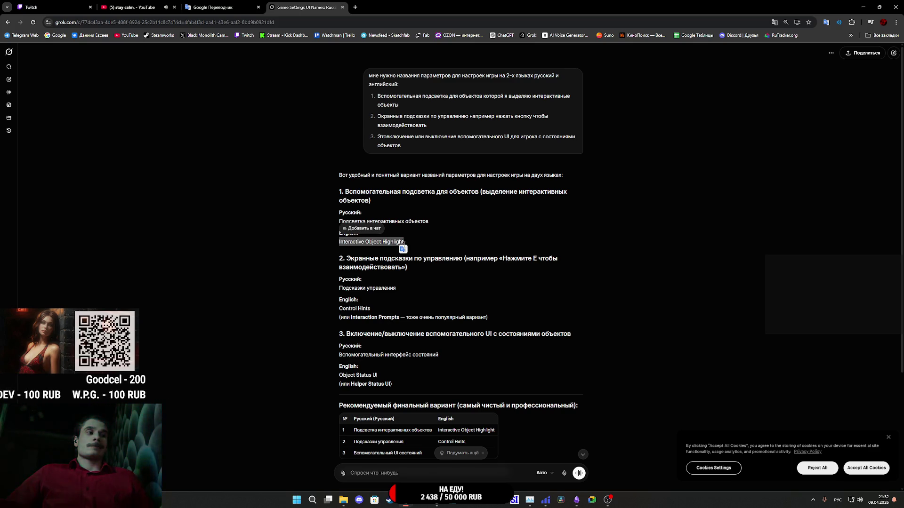
{"action": "mouse_move", "coordinate": [583, 504]}
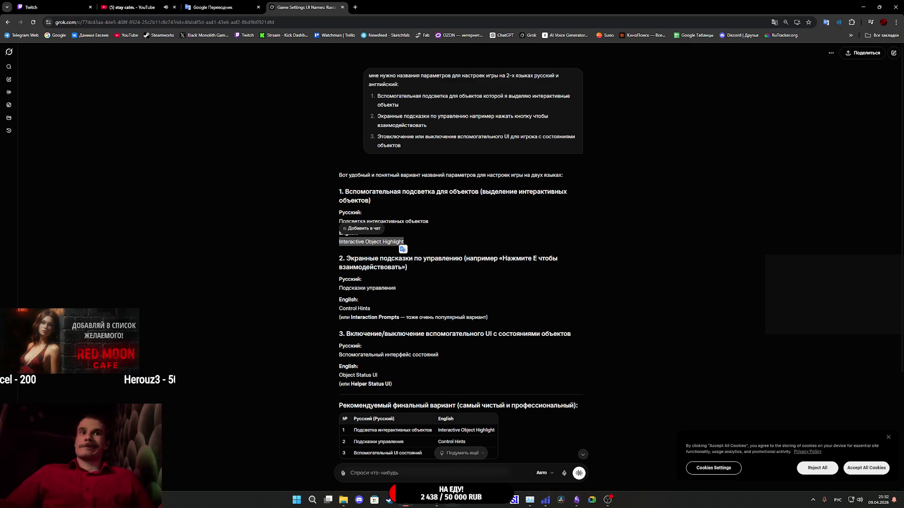
{"action": "mouse_move", "coordinate": [437, 500]}
{"action": "left_click", "coordinate": [453, 476]}
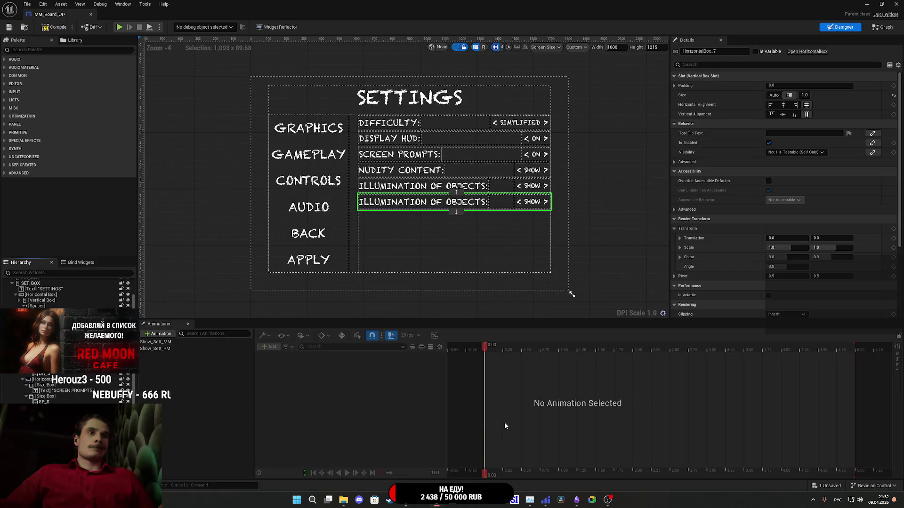
Scroll through Grok's alternative names, then return to the Unreal settings widget.
{"action": "mouse_move", "coordinate": [405, 500]}
{"action": "left_click", "coordinate": [403, 461]}
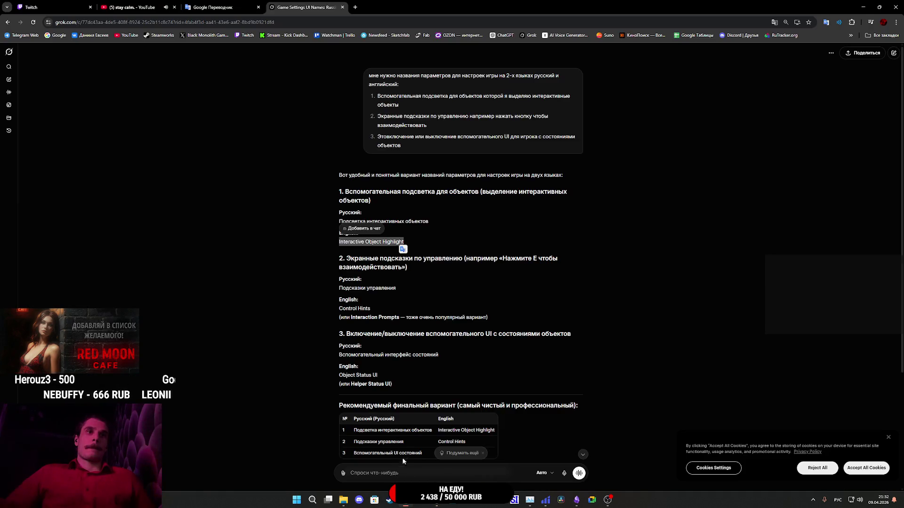
{"action": "scroll", "coordinate": [404, 448], "scroll_direction": "down", "scroll_amount": 2}
{"action": "scroll", "coordinate": [408, 379], "scroll_direction": "down", "scroll_amount": 1}
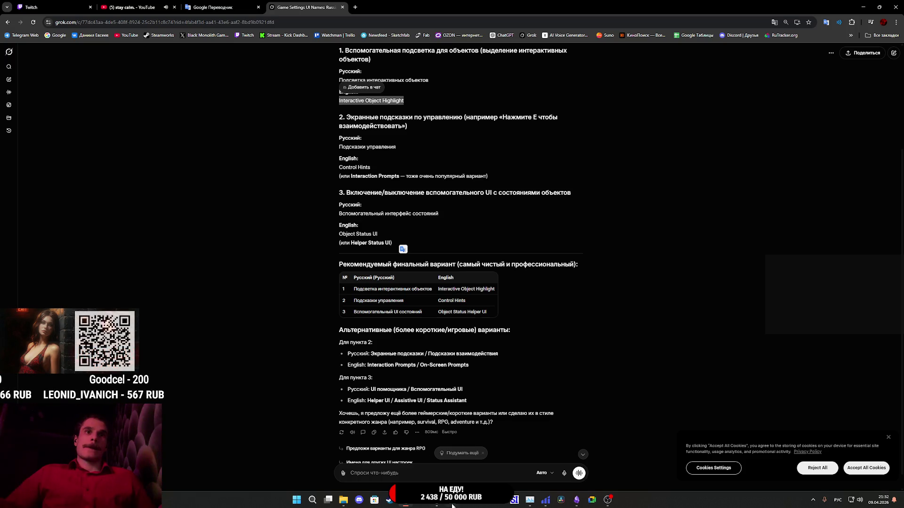
{"action": "mouse_move", "coordinate": [452, 503]}
{"action": "left_click", "coordinate": [468, 461]}
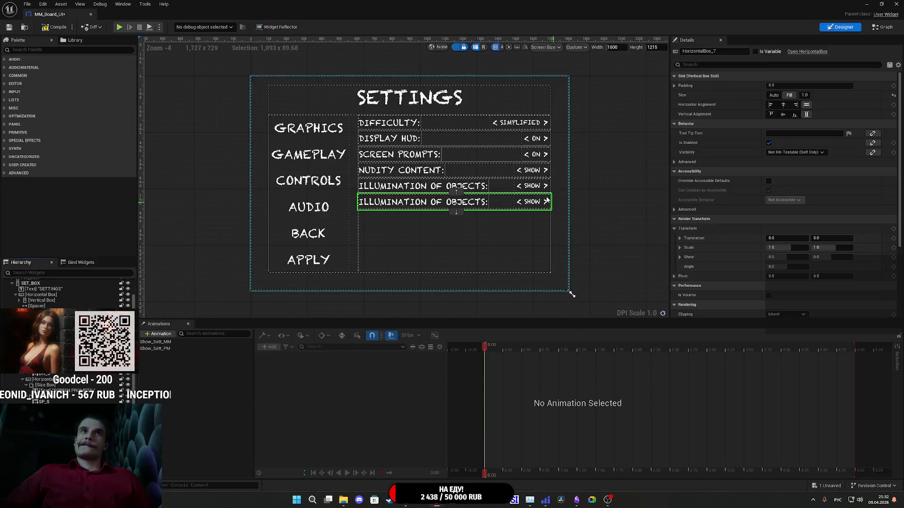
Replace the fifth row label's text with INTERACTIVE OBJECTS HIGHLIGHT.
{"action": "left_click", "coordinate": [424, 186]}
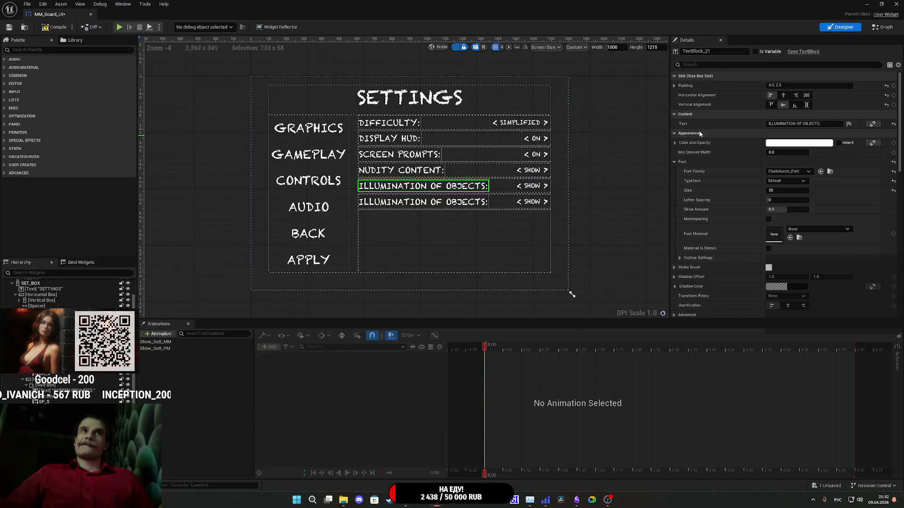
{"action": "left_click", "coordinate": [820, 124]}
{"action": "key", "text": "ctrl+a"}
{"action": "key", "text": "ctrl+v"}
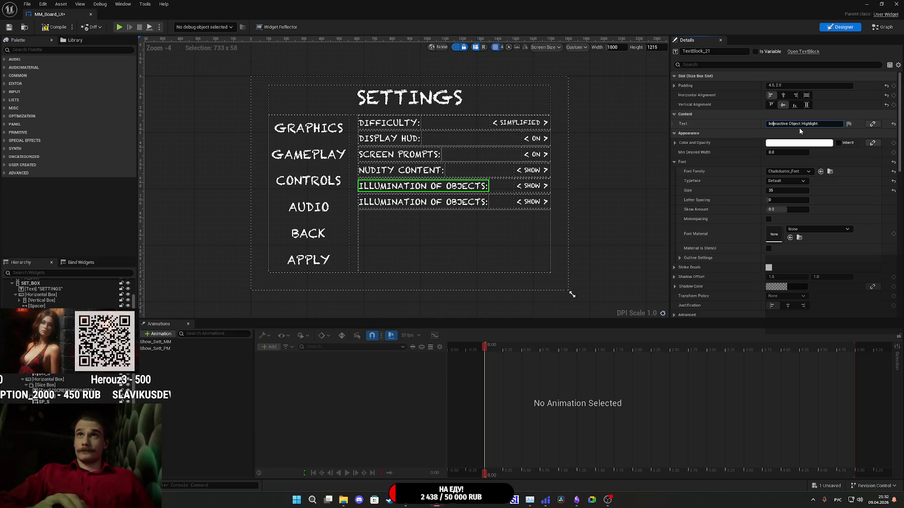
{"action": "type", "text": "ШТ"}
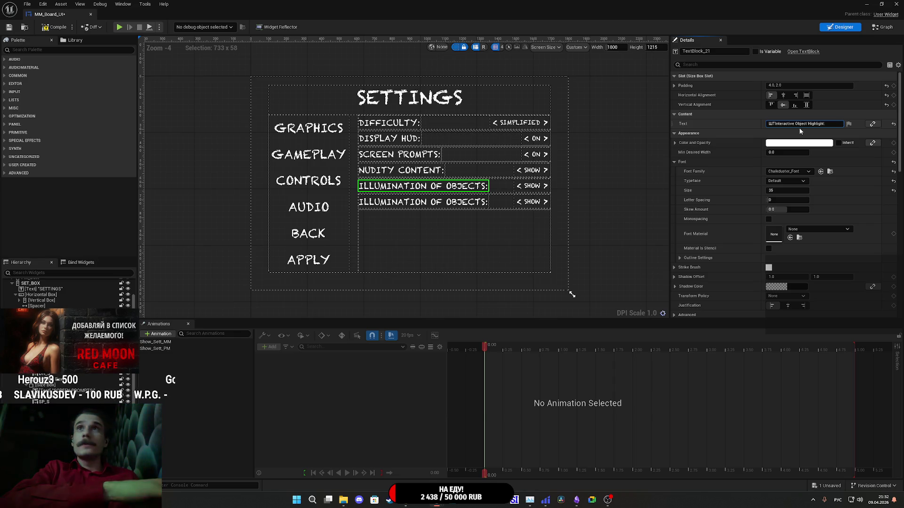
{"action": "type", "text": "ЕУ"}
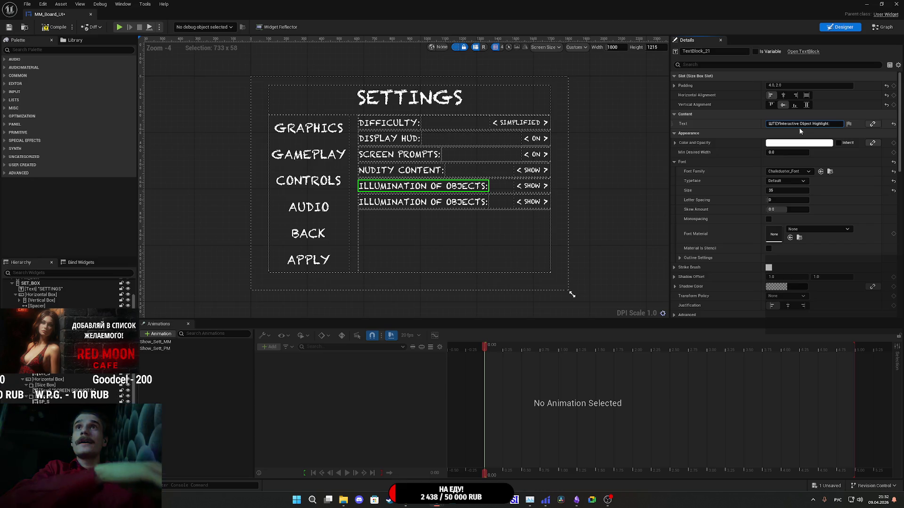
{"action": "key", "text": "BackSpace"}
{"action": "key", "text": "BackSpace"}
{"action": "key", "text": "BackSpace"}
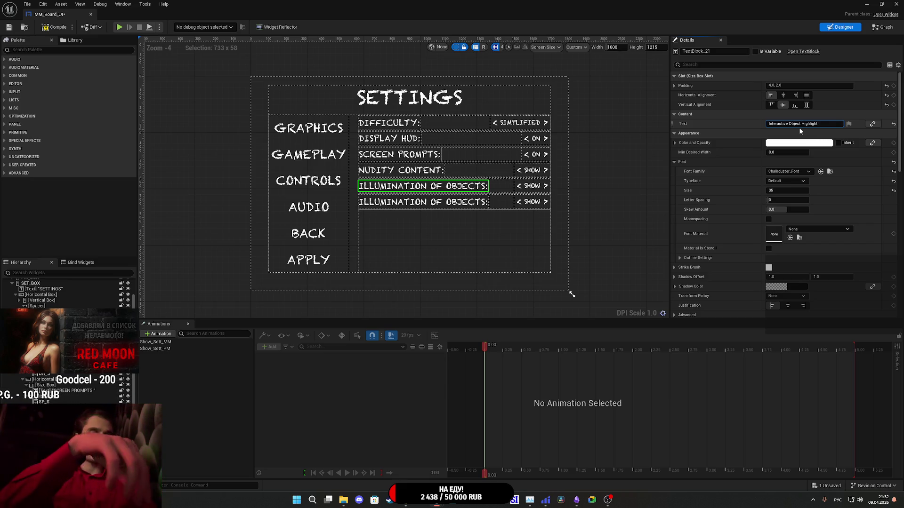
{"action": "key", "text": "alt+shift"}
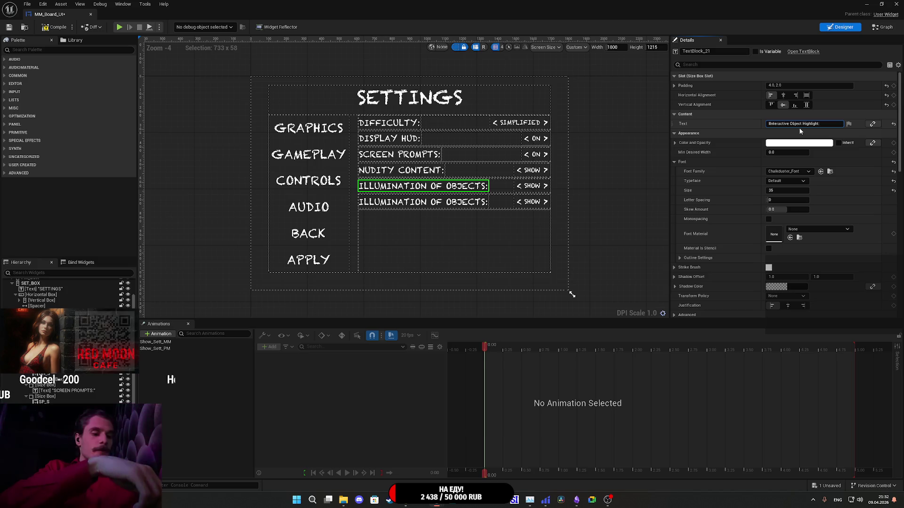
{"action": "type", "text": "INT"}
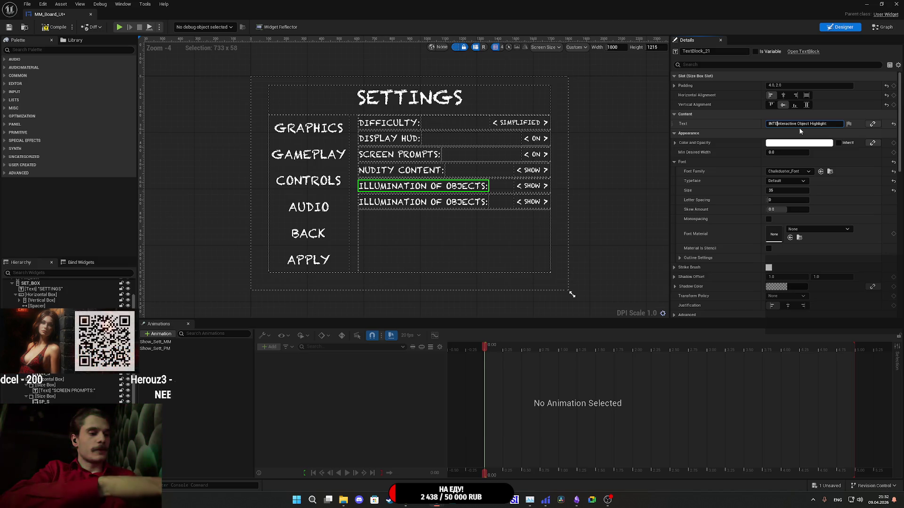
{"action": "type", "text": "ER"}
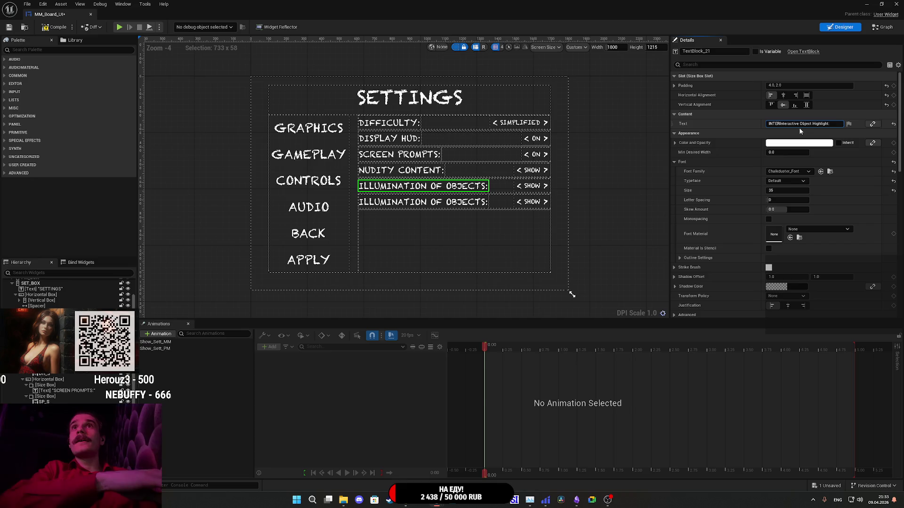
{"action": "type", "text": "A"}
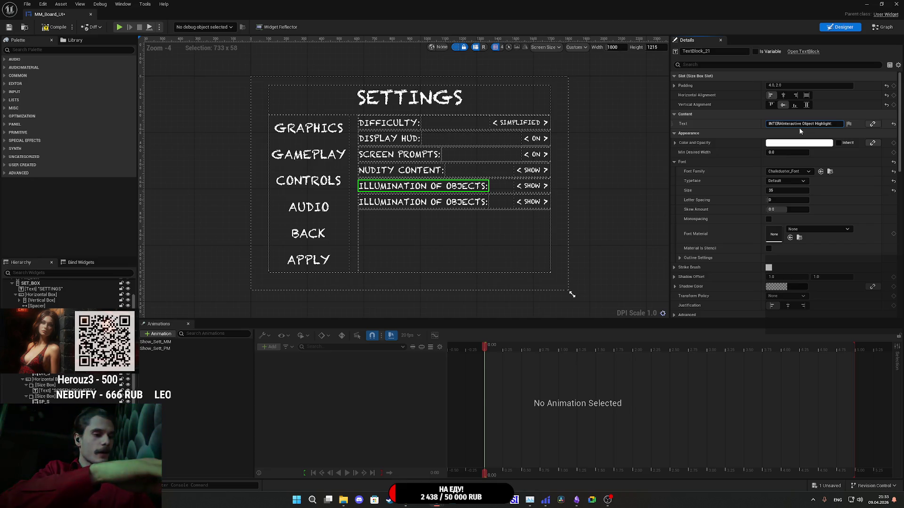
{"action": "type", "text": "CTIVE"}
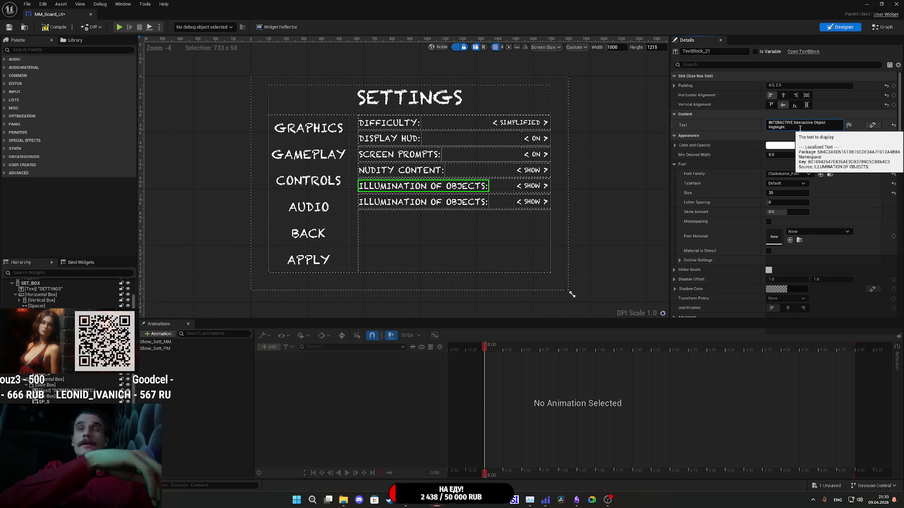
{"action": "type", "text": " OBJE"}
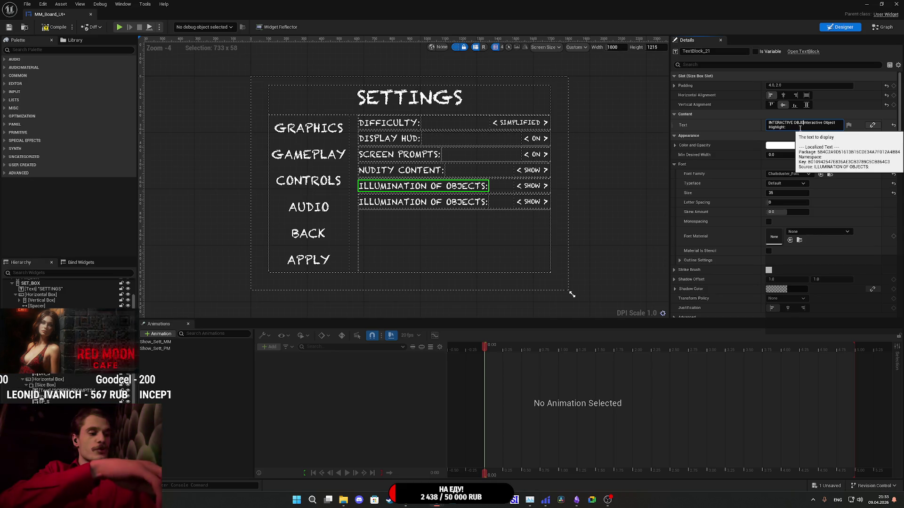
{"action": "type", "text": "CTS"}
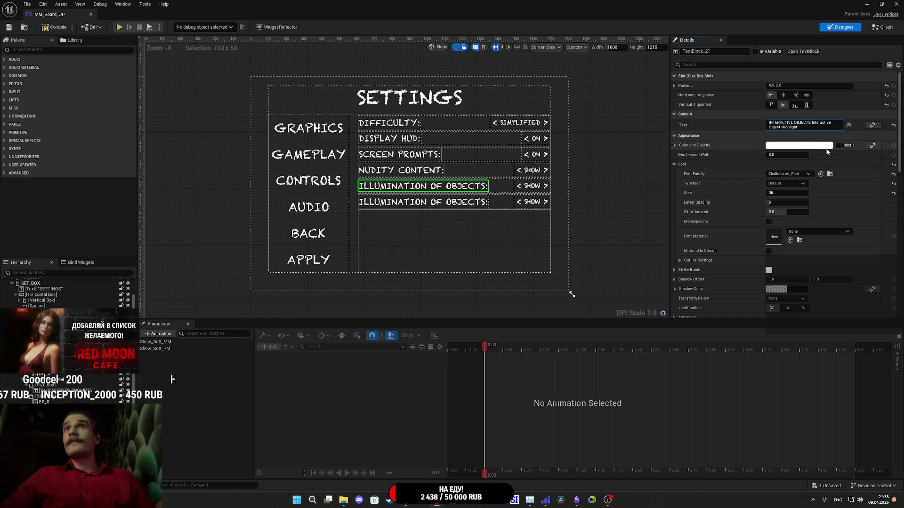
{"action": "type", "text": " HIGH"}
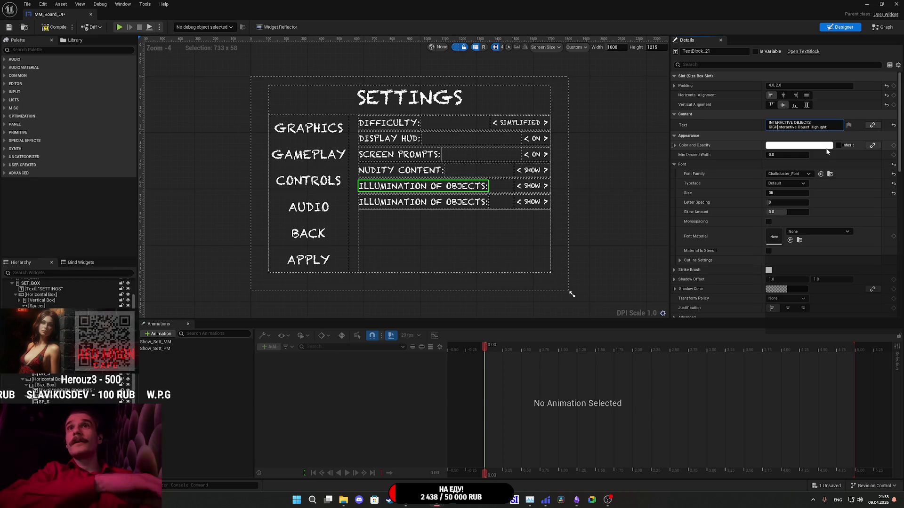
{"action": "type", "text": "LIGHT"}
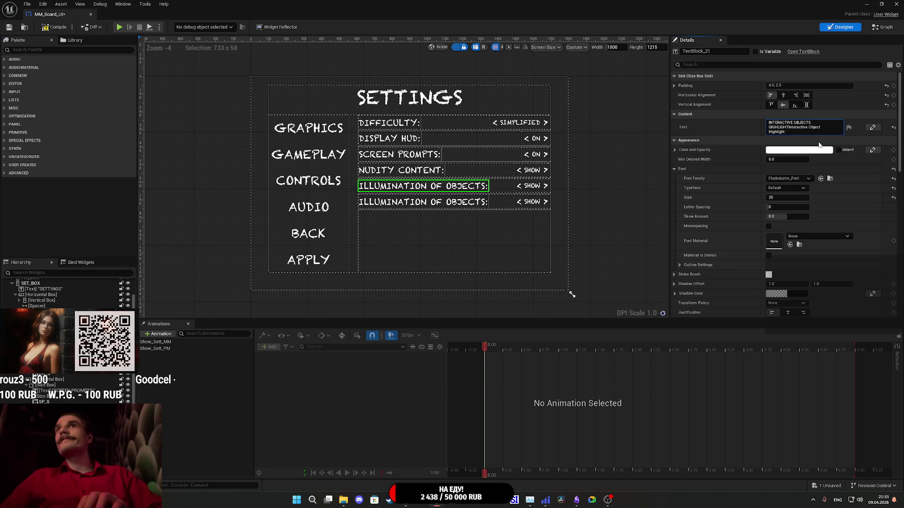
Tidy the label to read 'INTERACTIVE OBJECTS HIGHLIGHT:', fixing the GIGHLIGHT typo.
{"action": "left_click", "coordinate": [784, 134]}
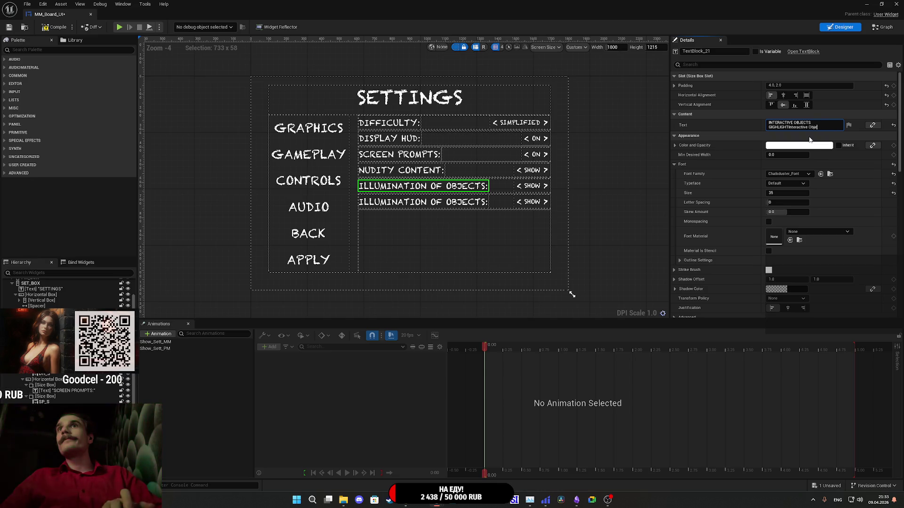
{"action": "key", "text": "BackSpace"}
{"action": "key", "text": "BackSpace"}
{"action": "key", "text": "BackSpace"}
{"action": "key", "text": "BackSpace"}
{"action": "key", "text": "BackSpace"}
{"action": "key", "text": "BackSpace"}
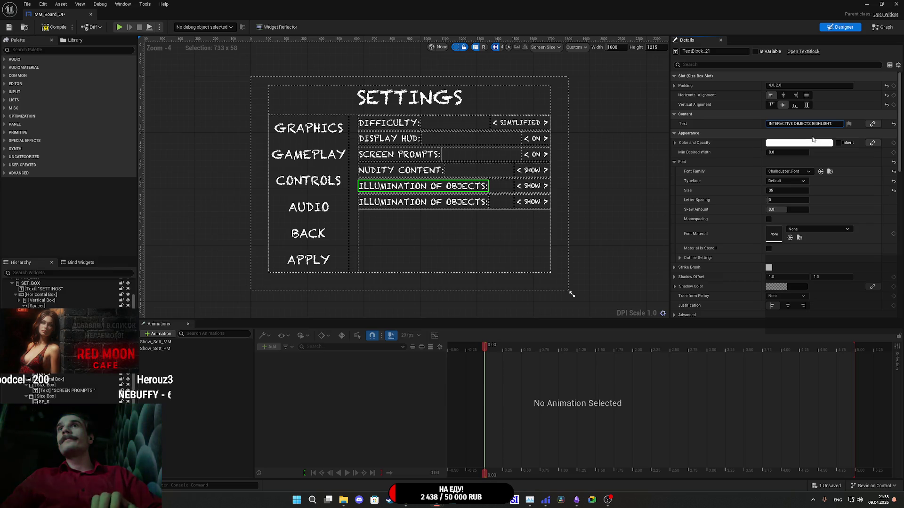
{"action": "type", "text": ":"}
{"action": "left_click", "coordinate": [818, 124]}
{"action": "key", "text": "BackSpace"}
{"action": "type", "text": "H"}
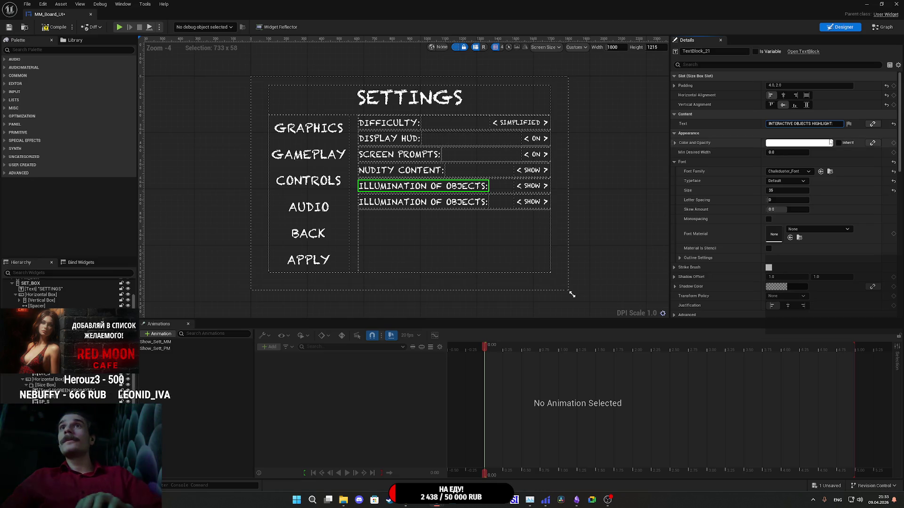
{"action": "key", "text": "Return"}
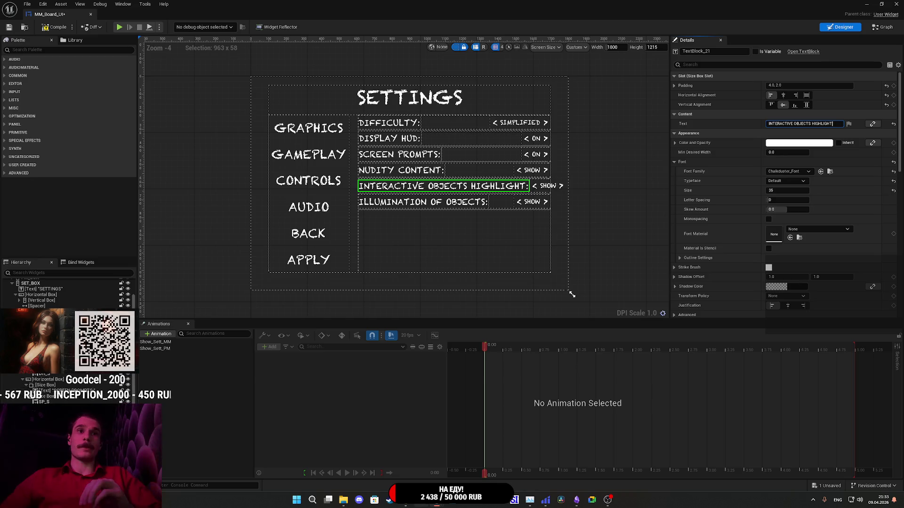
Reduce the label's font size to 30 so it fits beside Show.
{"action": "mouse_move", "coordinate": [405, 499]}
{"action": "mouse_move", "coordinate": [405, 481]}
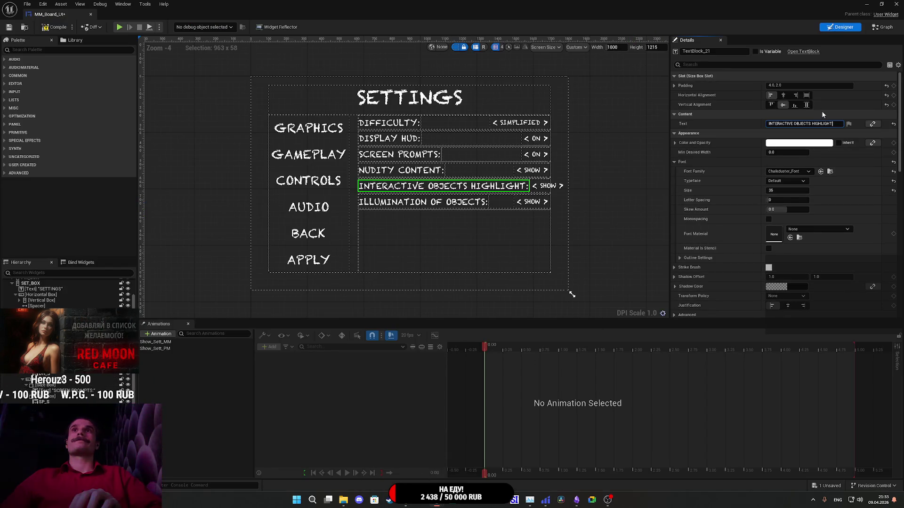
{"action": "left_click", "coordinate": [784, 190]}
{"action": "type", "text": "30"}
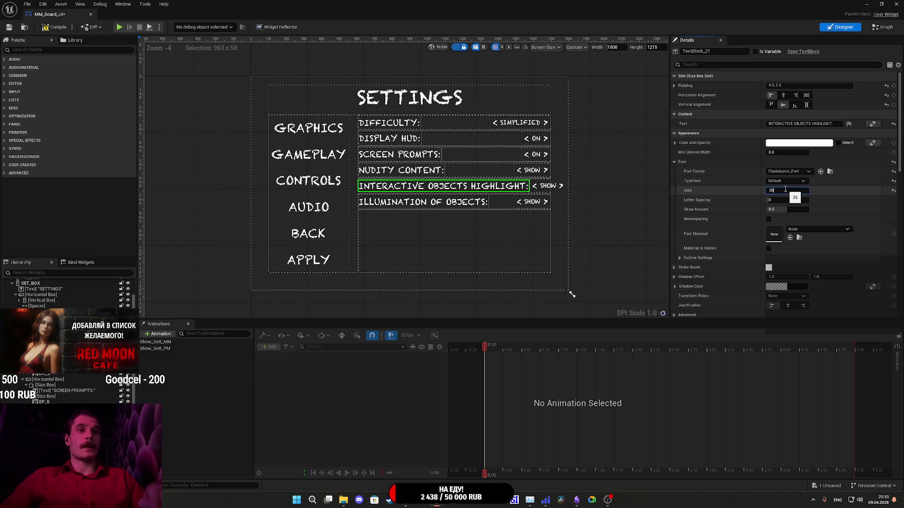
{"action": "key", "text": "Return"}
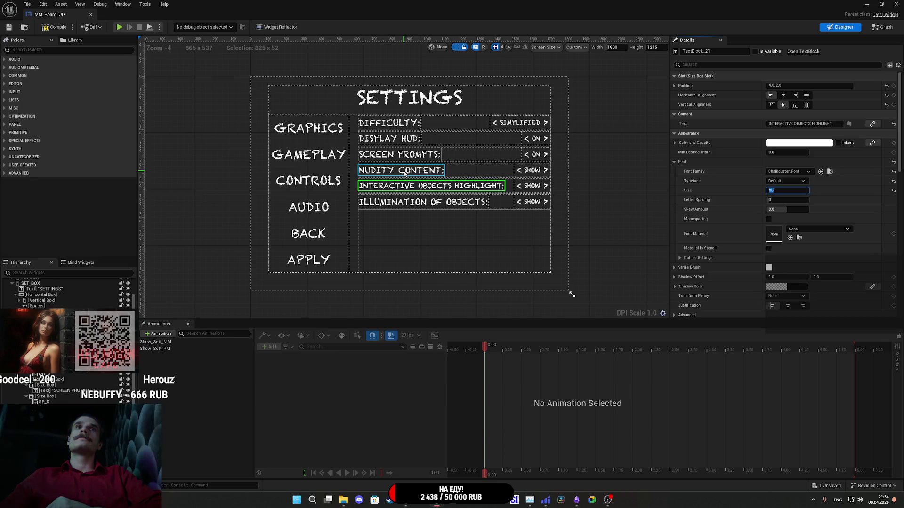
Change the sixth row's label from ILLUMINATION OF OBJECTS: to 'CONTROL HINTS:' using Grok's suggestion.
{"action": "left_click", "coordinate": [426, 204]}
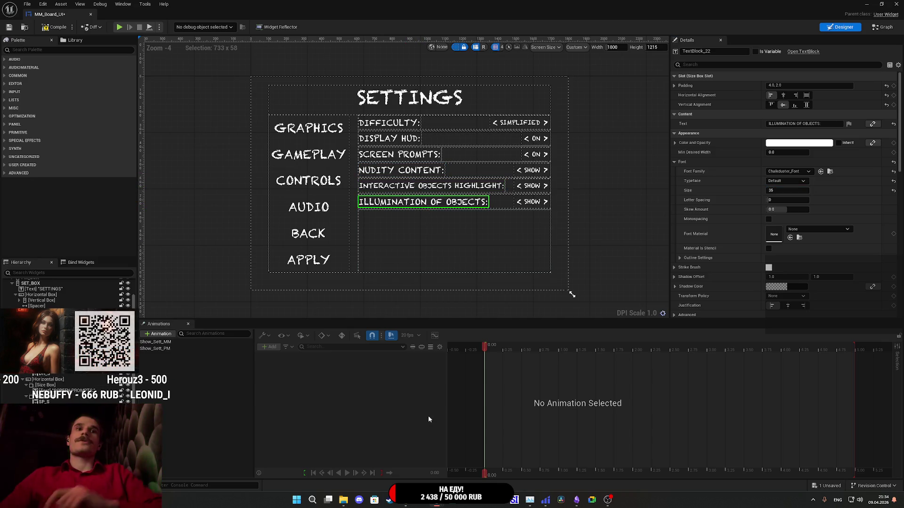
{"action": "mouse_move", "coordinate": [405, 500]}
{"action": "left_click", "coordinate": [411, 457]}
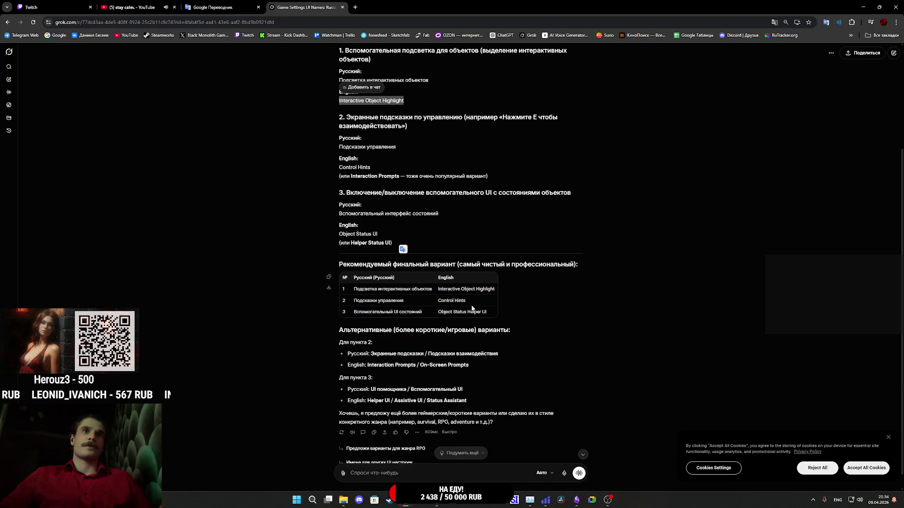
{"action": "left_click", "coordinate": [446, 302]}
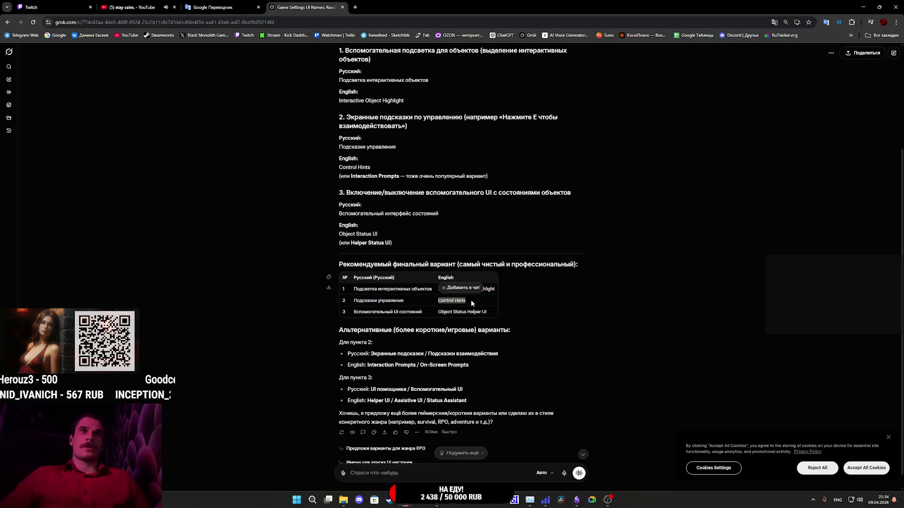
{"action": "key", "text": "alt+Tab"}
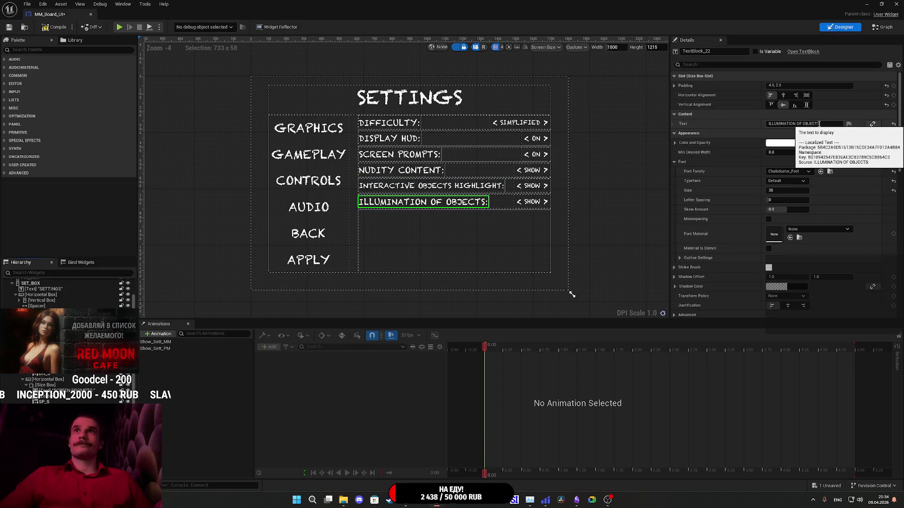
{"action": "left_click", "coordinate": [793, 124]}
{"action": "type", "text": "Control Hints:"}
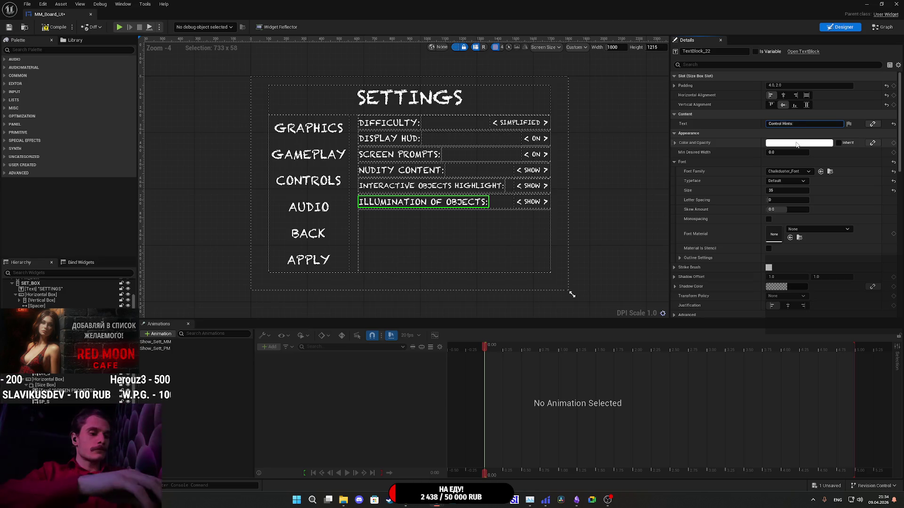
{"action": "type", "text": "CONTROL"}
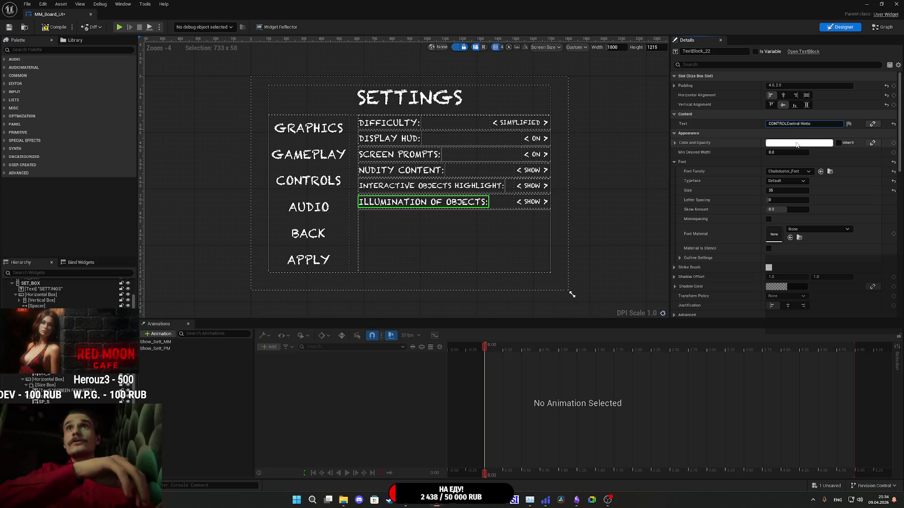
{"action": "type", "text": " HINTS"}
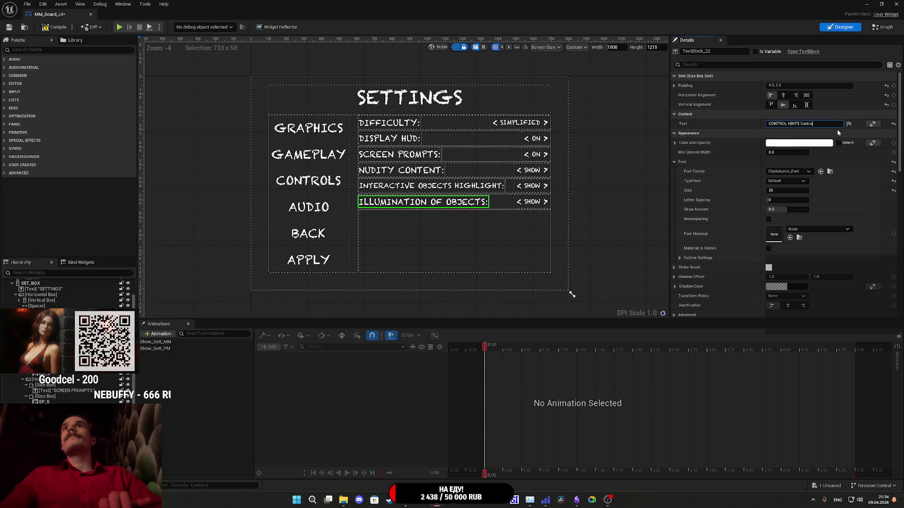
{"action": "key", "text": "BackSpace"}
{"action": "key", "text": "BackSpace"}
{"action": "key", "text": "BackSpace"}
{"action": "type", "text": ":"}
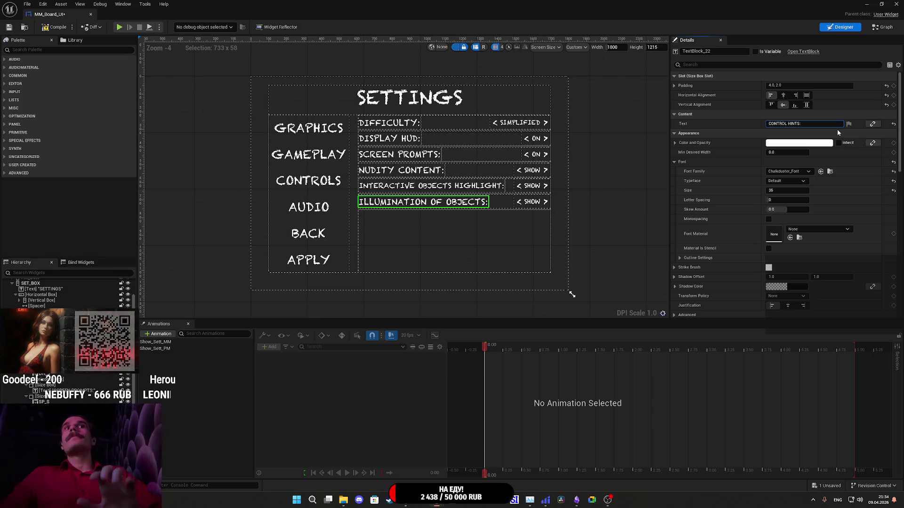
{"action": "key", "text": "Return"}
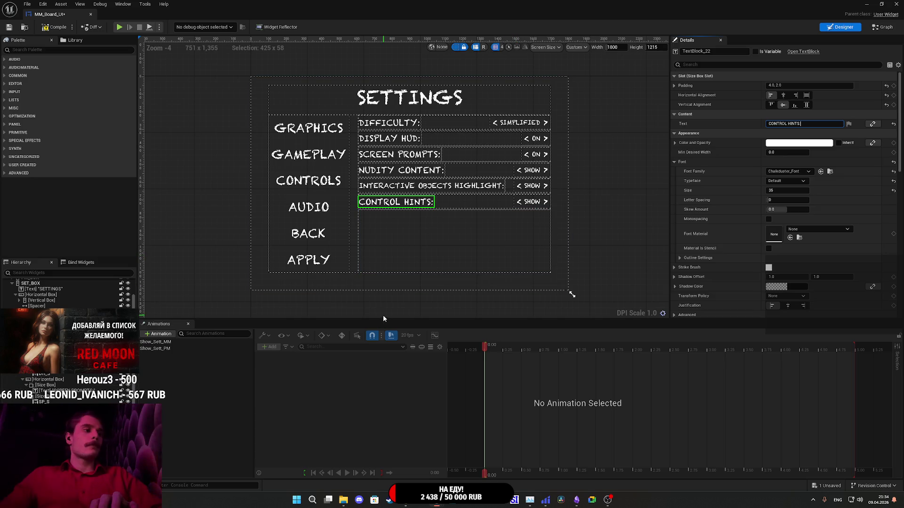
Copy the suggested name 'Object Status Helper UI' from the Grok chat.
{"action": "mouse_move", "coordinate": [406, 500]}
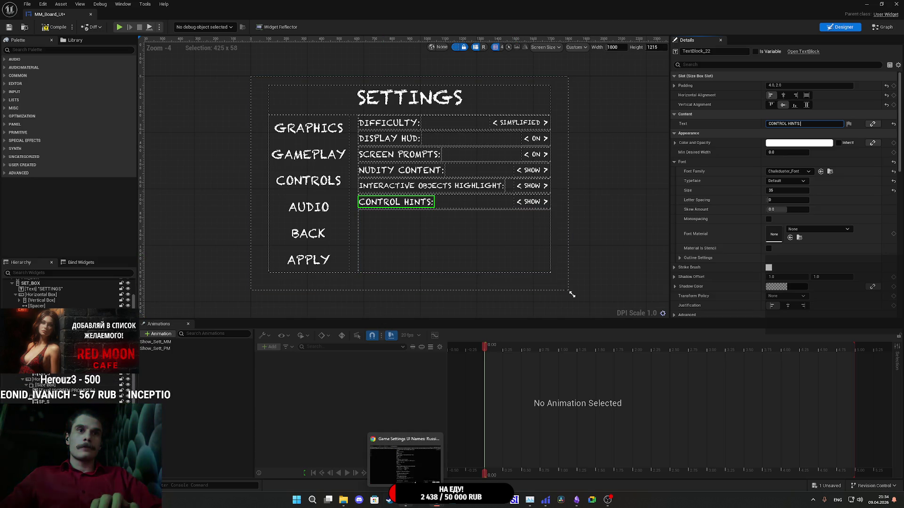
{"action": "left_click", "coordinate": [406, 461]}
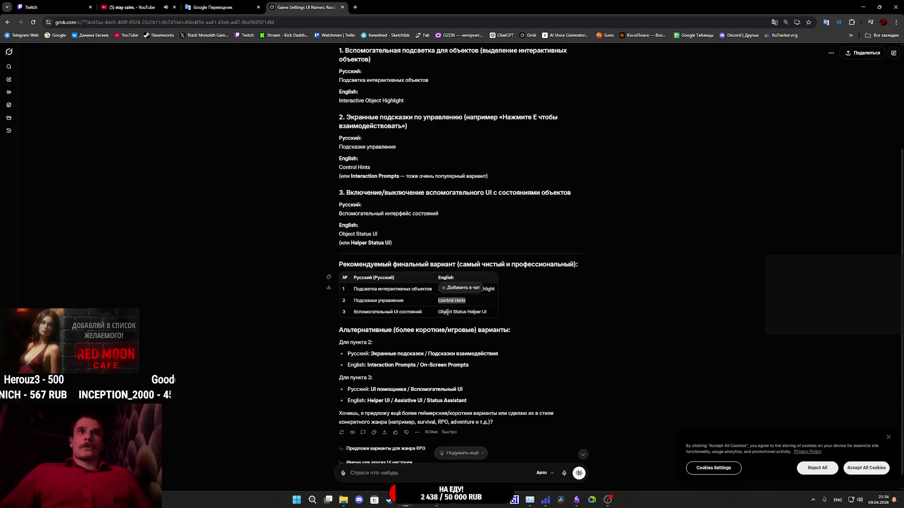
{"action": "left_click_drag", "start_coordinate": [438, 312], "coordinate": [488, 315]}
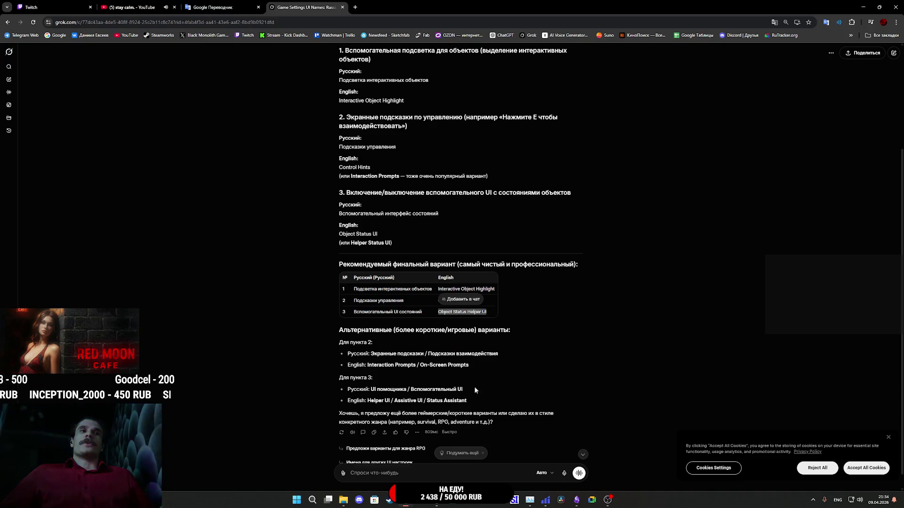
{"action": "mouse_move", "coordinate": [436, 500]}
{"action": "left_click", "coordinate": [435, 459]}
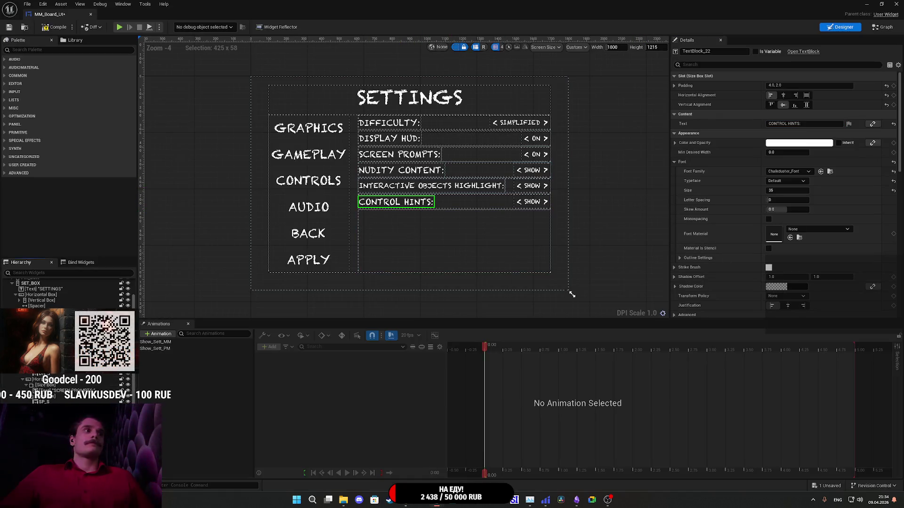
Duplicate the Control Hints horizontal box in the Hierarchy.
{"action": "scroll", "coordinate": [62, 379], "scroll_direction": "down", "scroll_amount": 3}
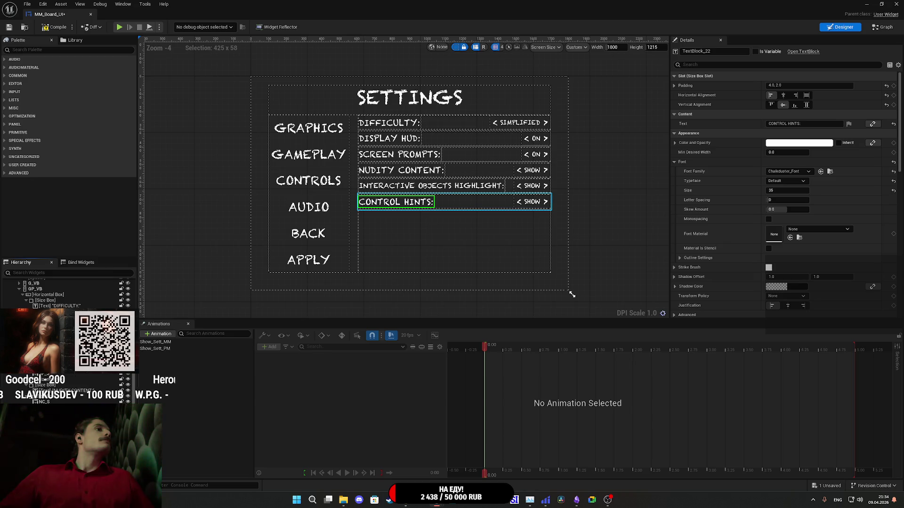
{"action": "right_click", "coordinate": [51, 349]}
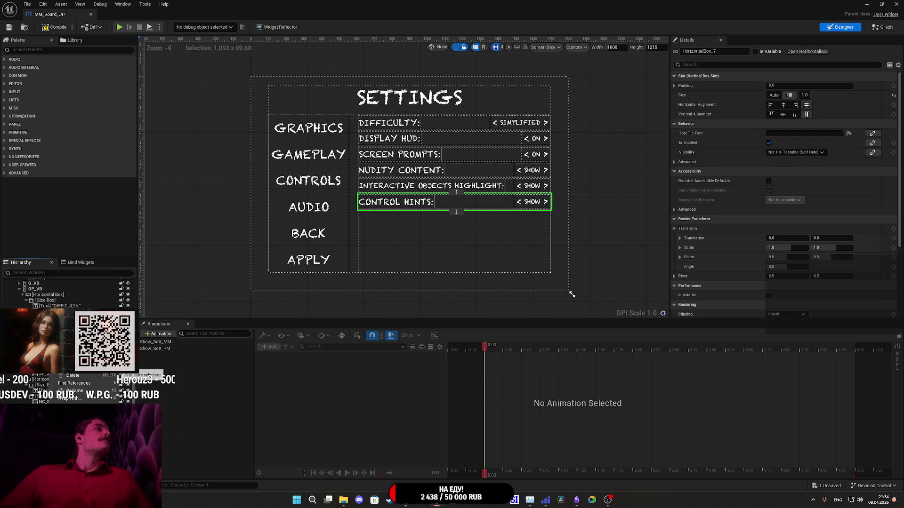
{"action": "left_click", "coordinate": [71, 368]}
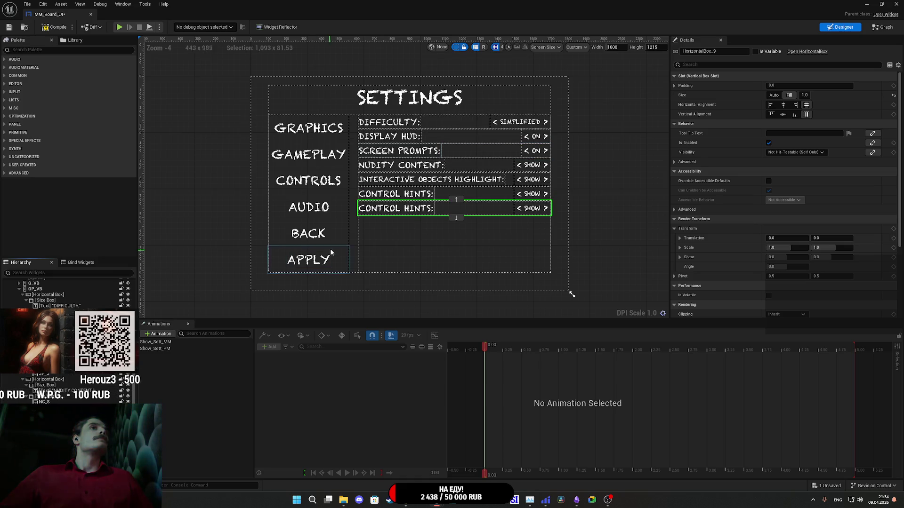
Relabel the duplicated row's text block as 'HELPER UI:'.
{"action": "left_click", "coordinate": [423, 209]}
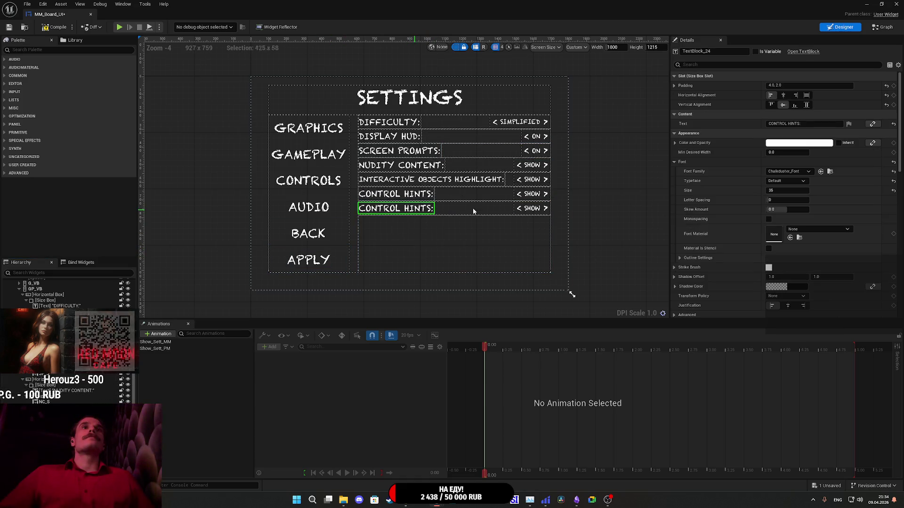
{"action": "left_click", "coordinate": [799, 124]}
{"action": "key", "text": "ctrl+v"}
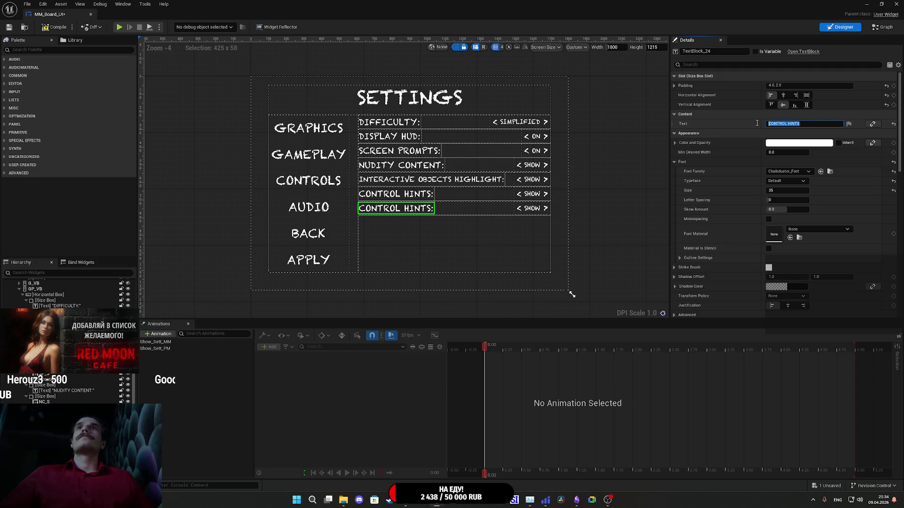
{"action": "type", "text": ":"}
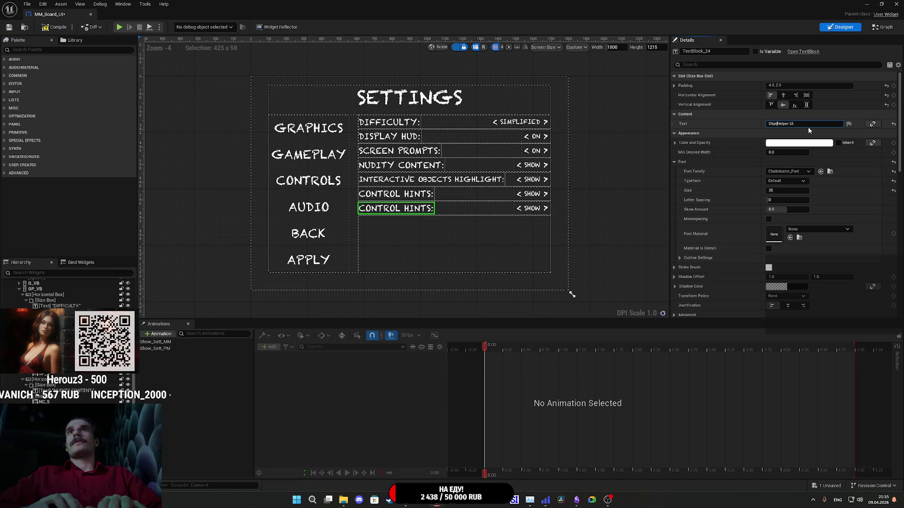
{"action": "key", "text": "ctrl+BackSpace"}
{"action": "key", "text": "ctrl+BackSpace"}
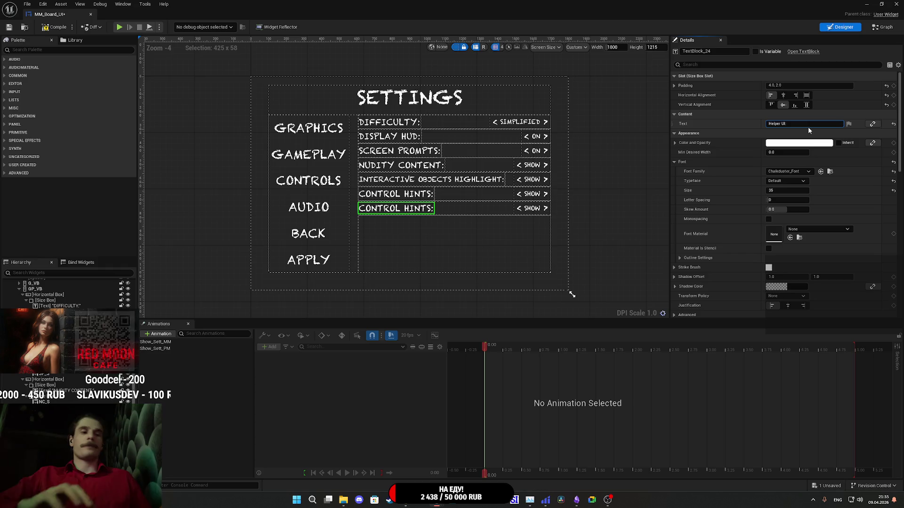
{"action": "type", "text": "HELPER"}
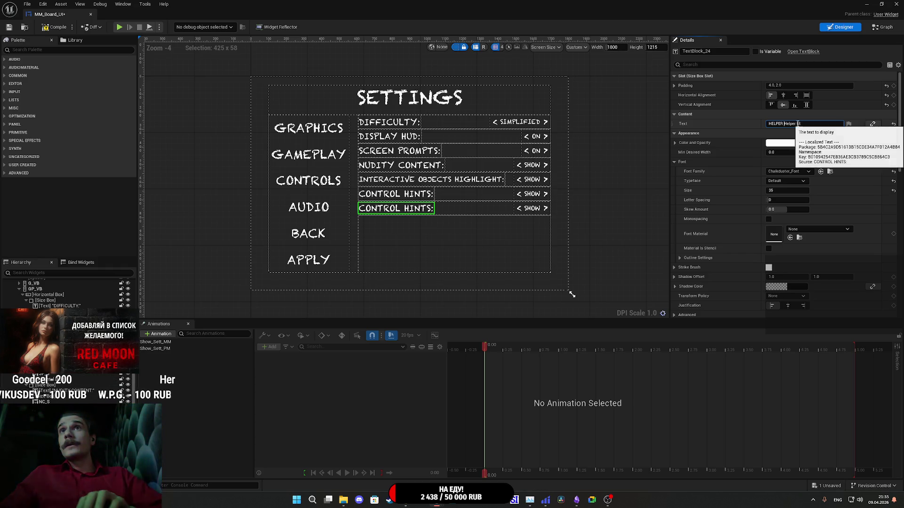
{"action": "key", "text": "BackSpace"}
{"action": "key", "text": "BackSpace"}
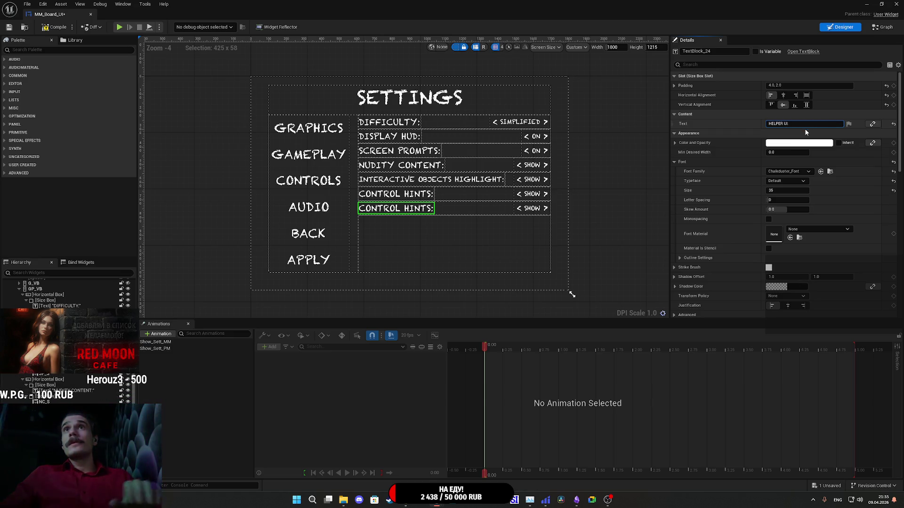
{"action": "key", "text": "Return"}
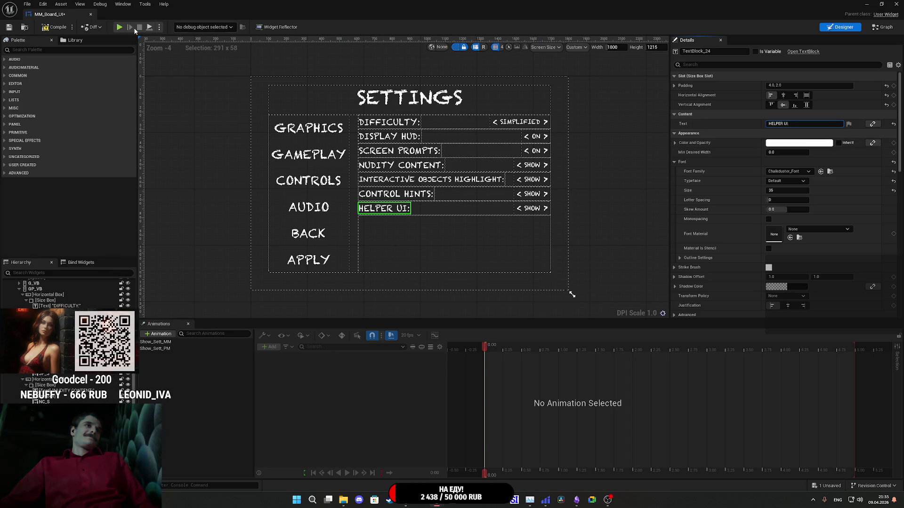
Save the widget and rename the Control Hints show/hide switch from IO_S_1 to CH_S.
{"action": "left_click", "coordinate": [9, 27]}
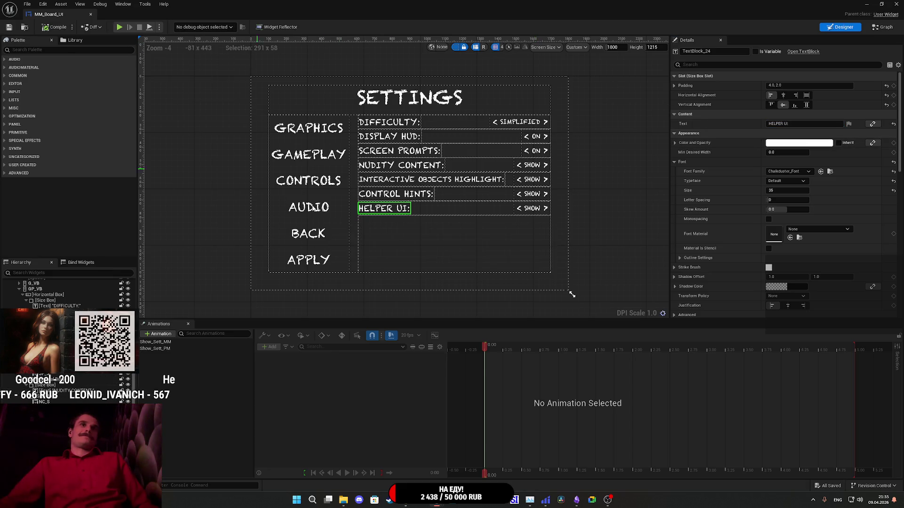
{"action": "scroll", "coordinate": [53, 374], "scroll_direction": "down", "scroll_amount": 3}
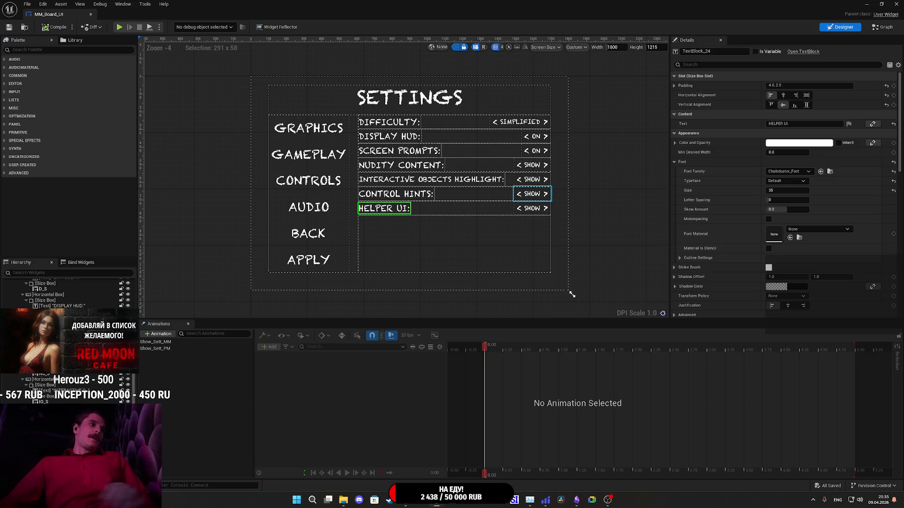
{"action": "left_click", "coordinate": [532, 194]}
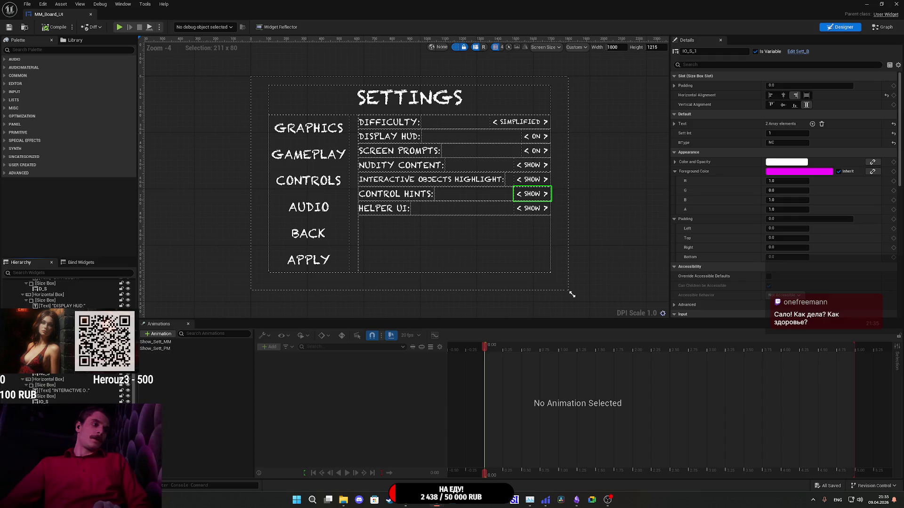
{"action": "type", "text": "CH_S"}
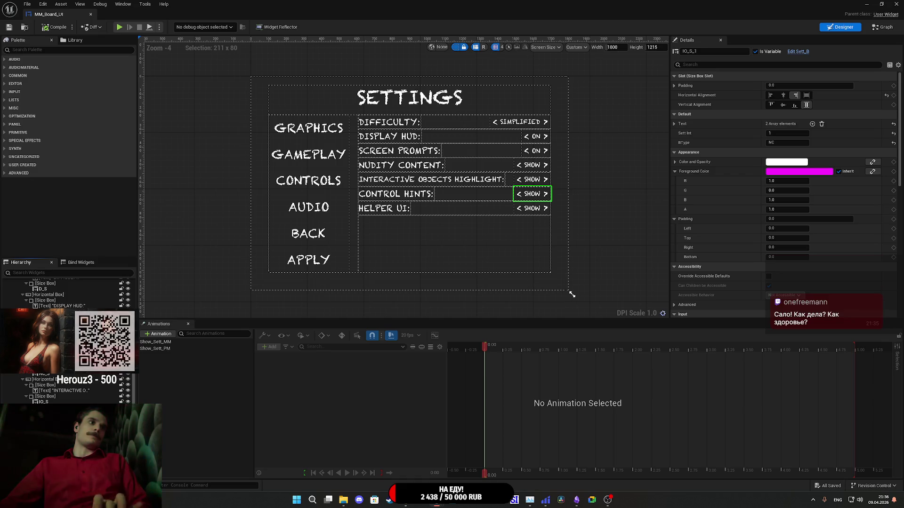
{"action": "key", "text": "Return"}
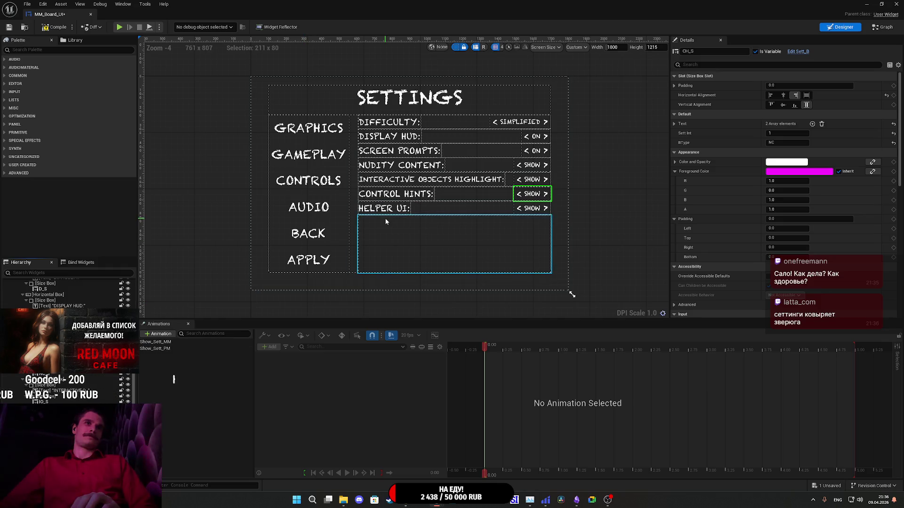
{"action": "left_click", "coordinate": [415, 184]}
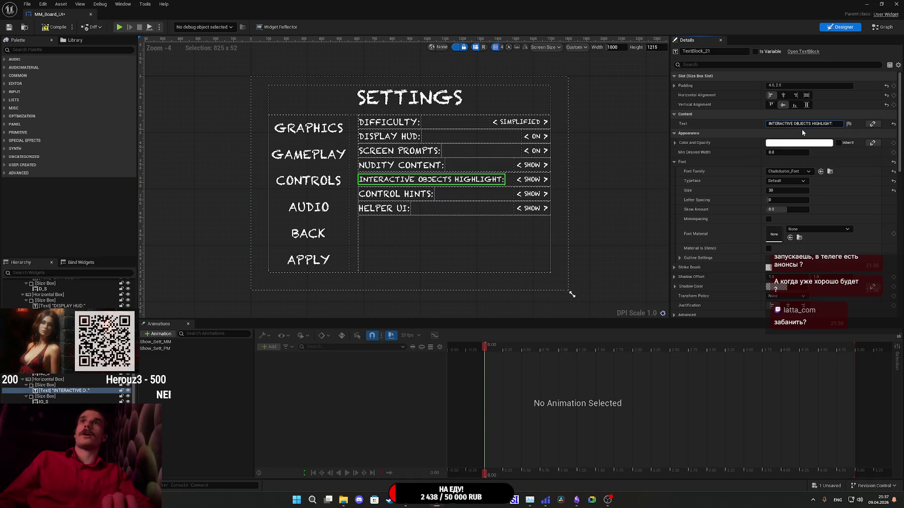
Name the Helper UI show/hide switch HUI_S and save the widget.
{"action": "left_click", "coordinate": [794, 127]}
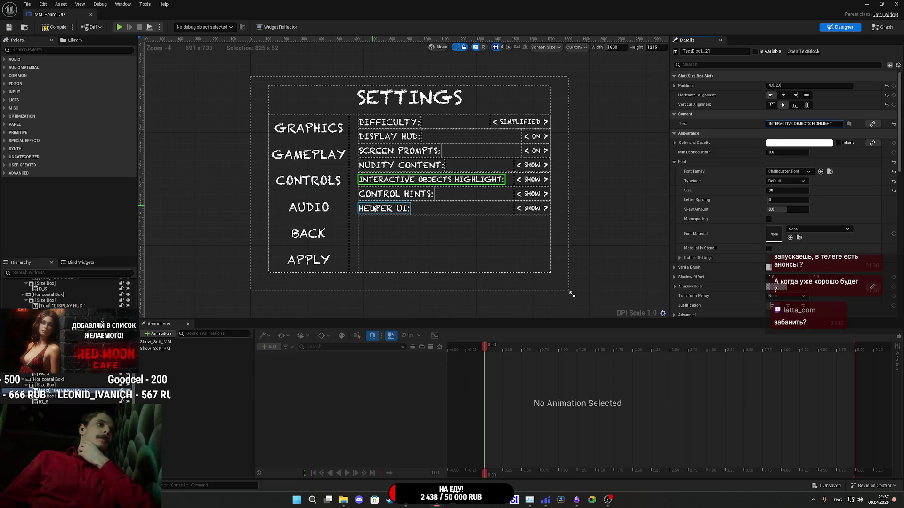
{"action": "left_click", "coordinate": [532, 194]}
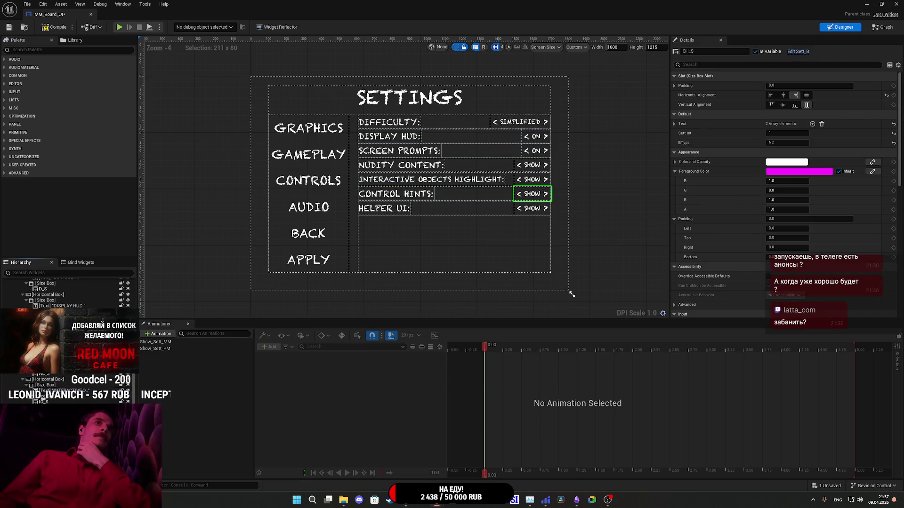
{"action": "left_click", "coordinate": [532, 208]}
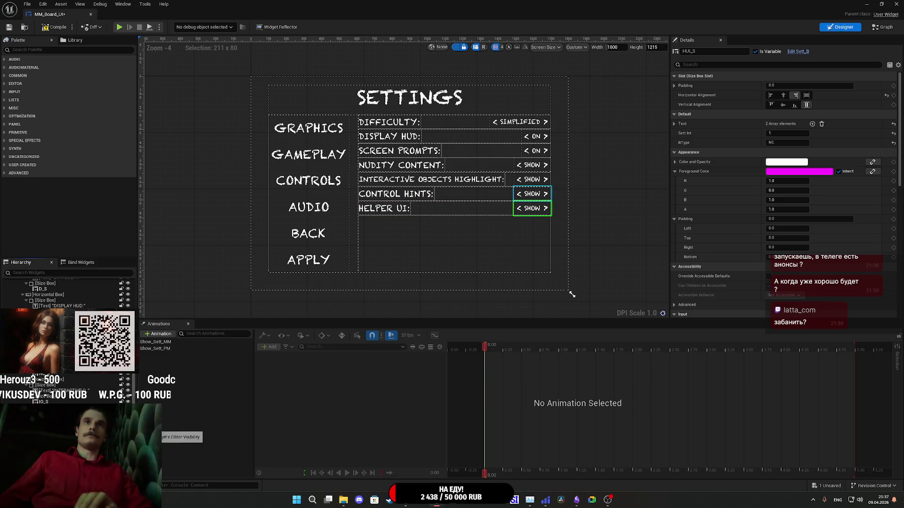
{"action": "left_click", "coordinate": [10, 27]}
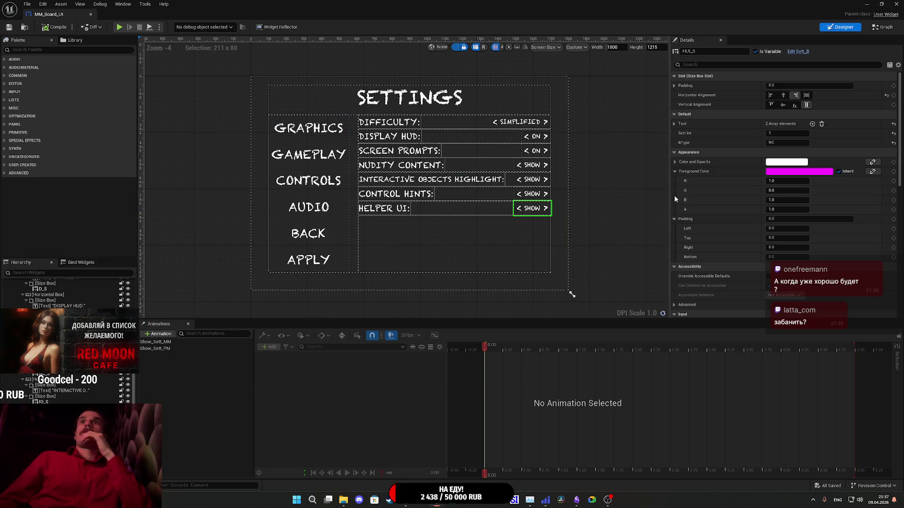
{"action": "left_click", "coordinate": [674, 124]}
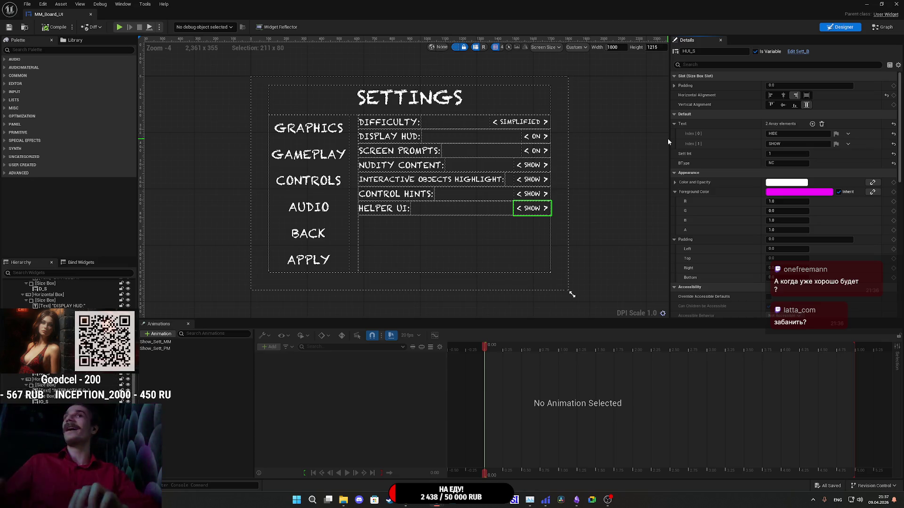
Name the Interactive Objects Highlight switch IOH_S and save again.
{"action": "left_click", "coordinate": [424, 179]}
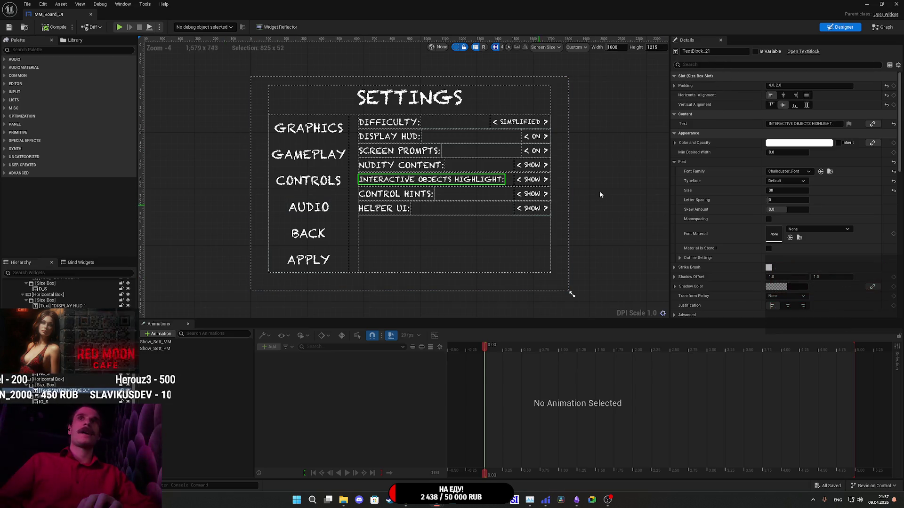
{"action": "left_click", "coordinate": [43, 402]}
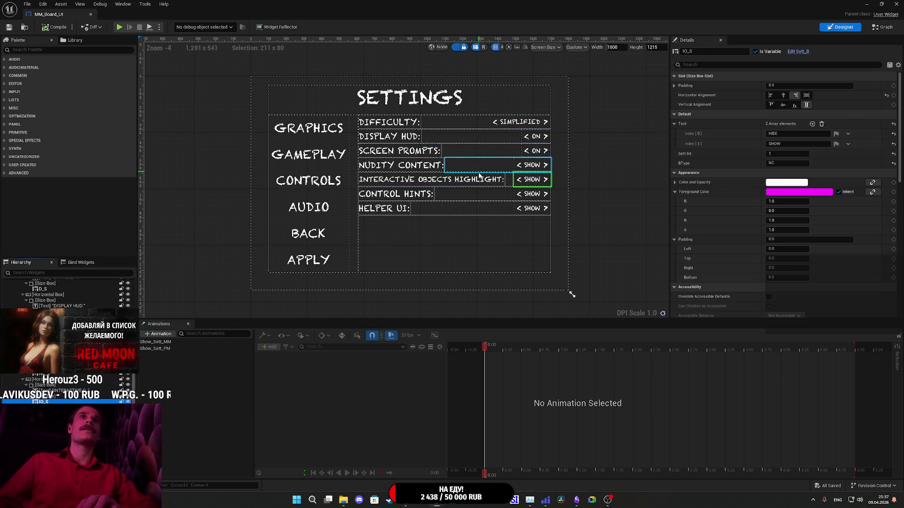
{"action": "left_click", "coordinate": [52, 402]}
{"action": "type", "text": "HL"}
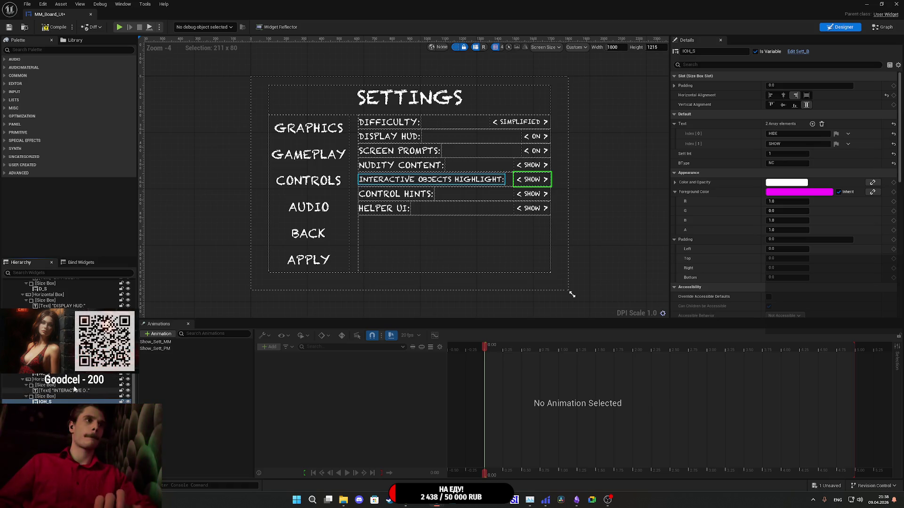
{"action": "left_click", "coordinate": [9, 27]}
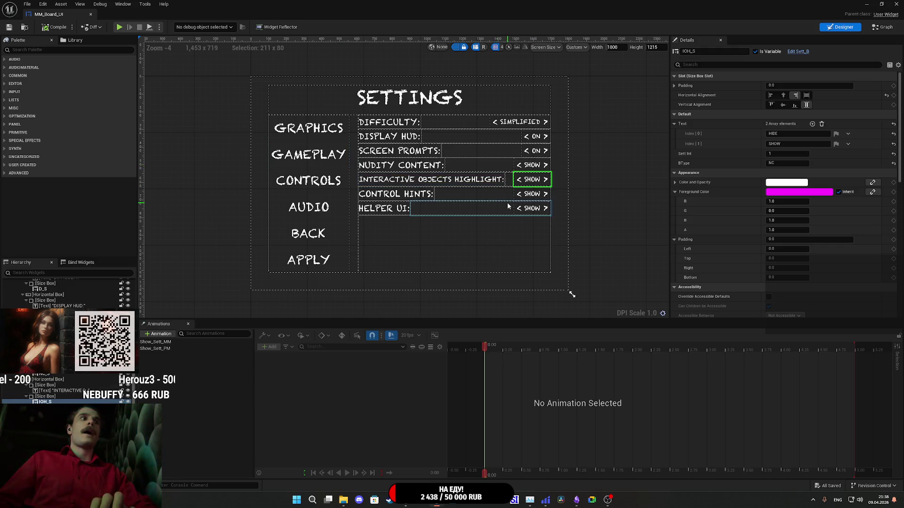
Set the Interactive Objects Highlight switch's BType to IOH, then edit the Control Hints switch's BType.
{"action": "left_click", "coordinate": [772, 163]}
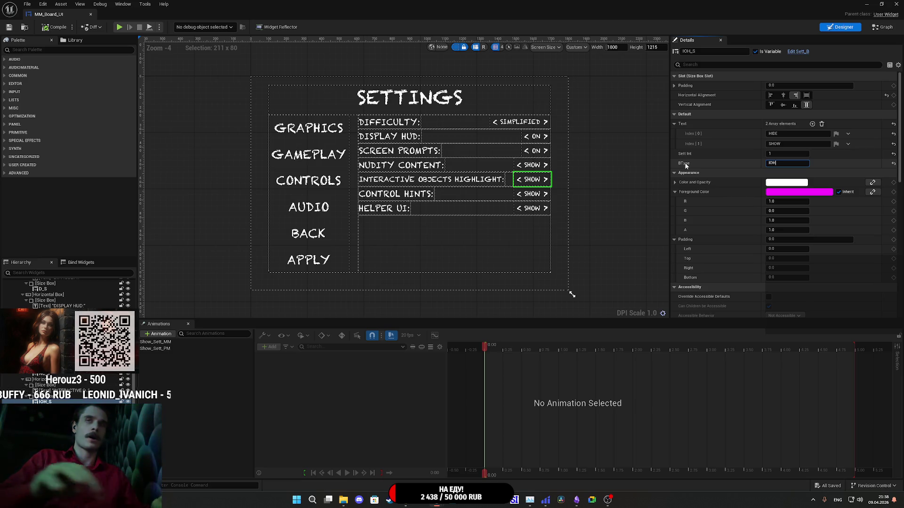
{"action": "type", "text": "H"}
{"action": "key", "text": "Return"}
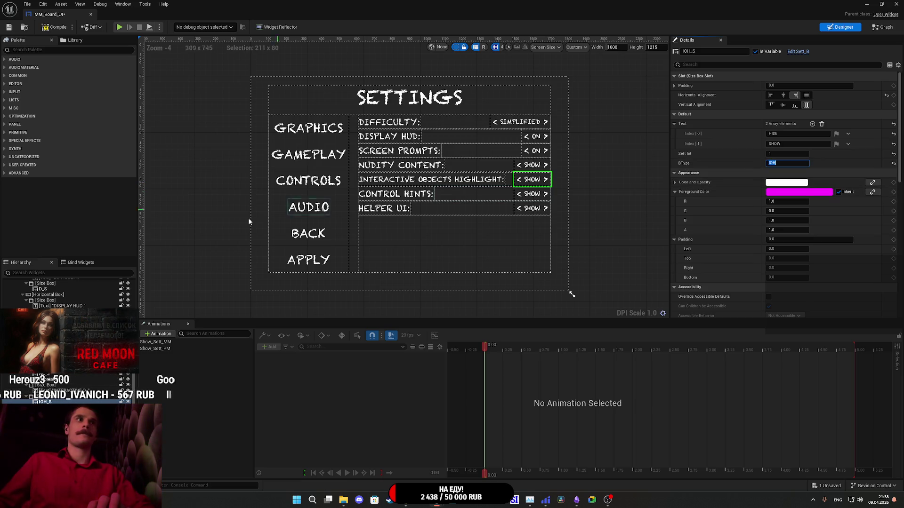
{"action": "left_click", "coordinate": [532, 194]}
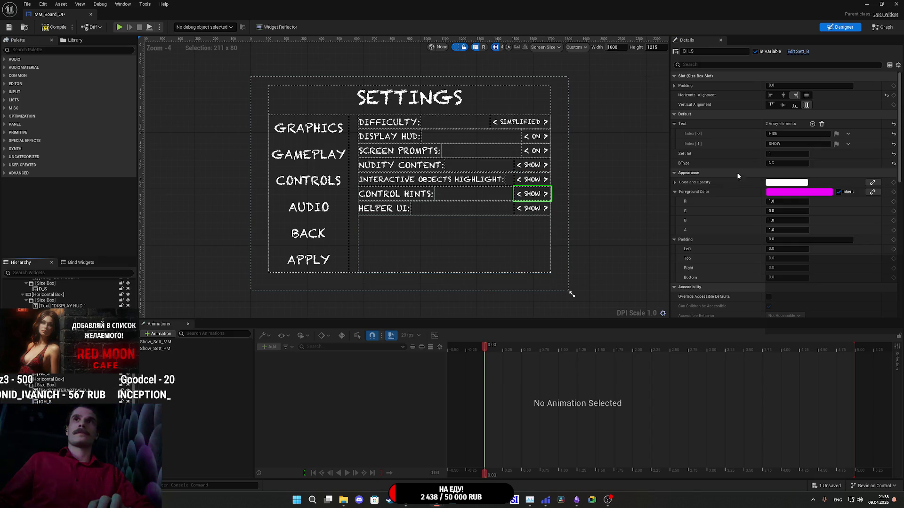
{"action": "left_click", "coordinate": [772, 163]}
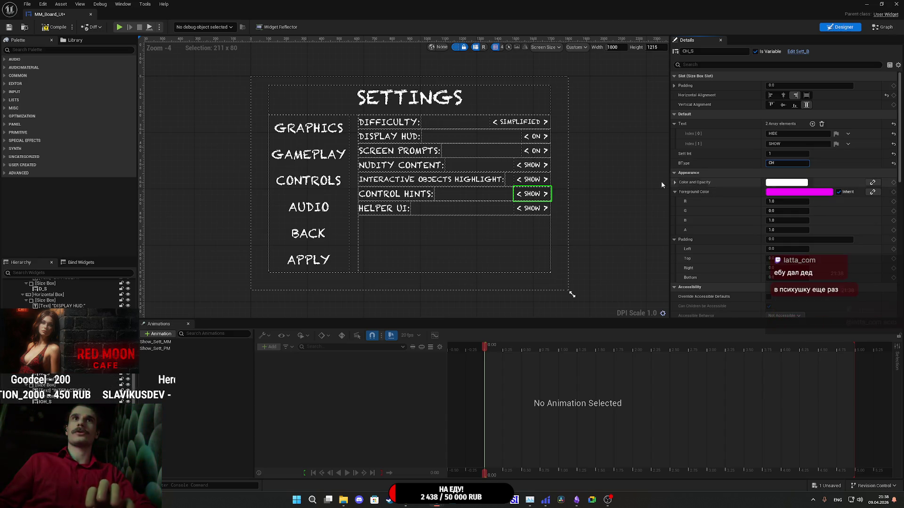
Set the Helper UI switch's BType to HUI and save the settings widget.
{"action": "left_click", "coordinate": [532, 208]}
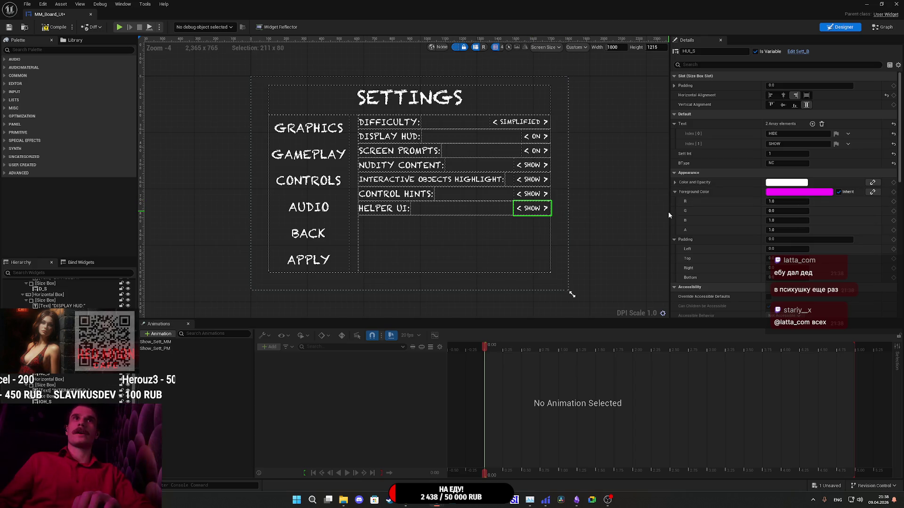
{"action": "left_click", "coordinate": [781, 164]}
{"action": "type", "text": "HUI"}
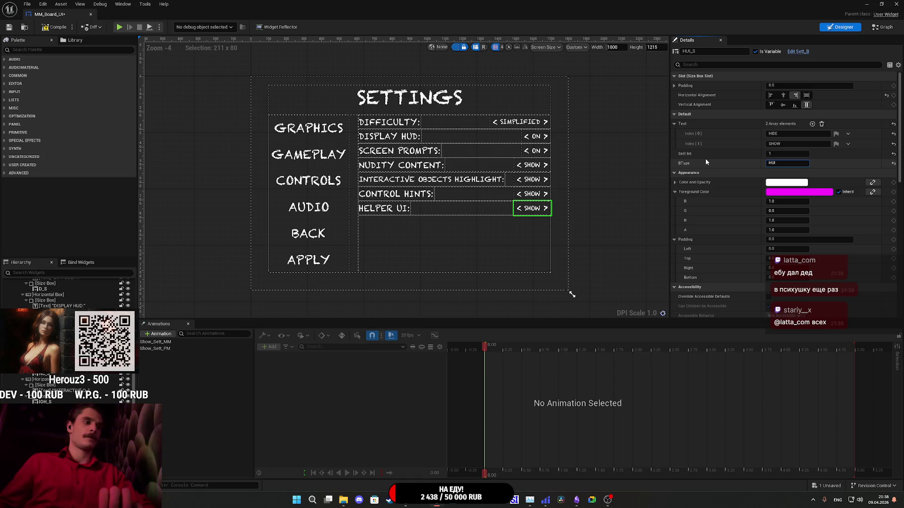
{"action": "key", "text": "Return"}
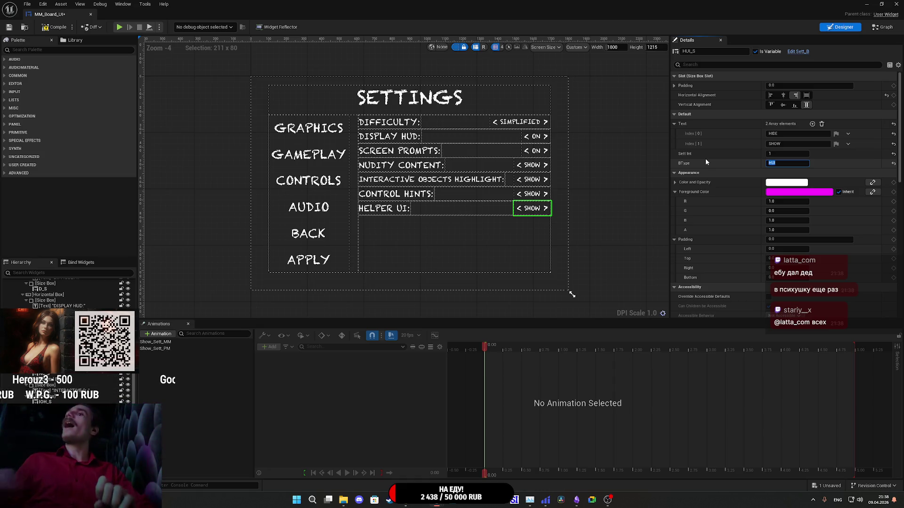
{"action": "left_click", "coordinate": [705, 160]}
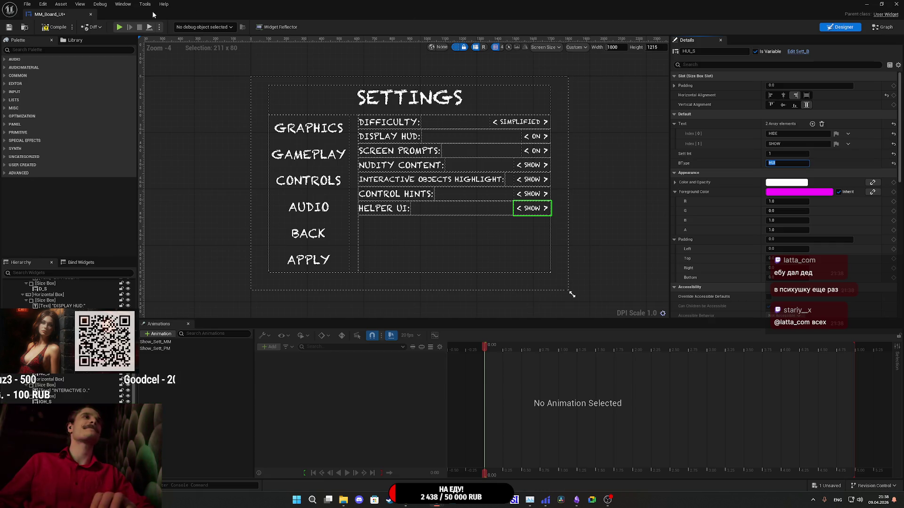
{"action": "left_click", "coordinate": [9, 27]}
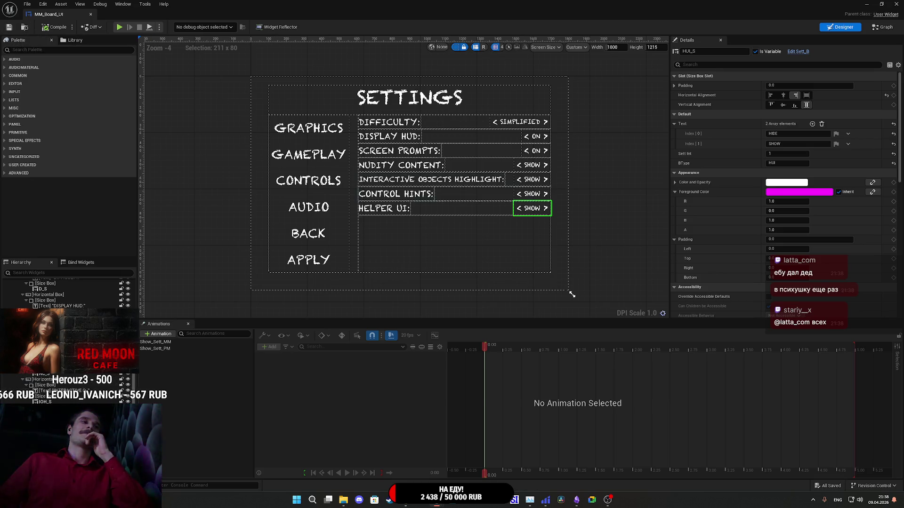
{"action": "left_click", "coordinate": [60, 381]}
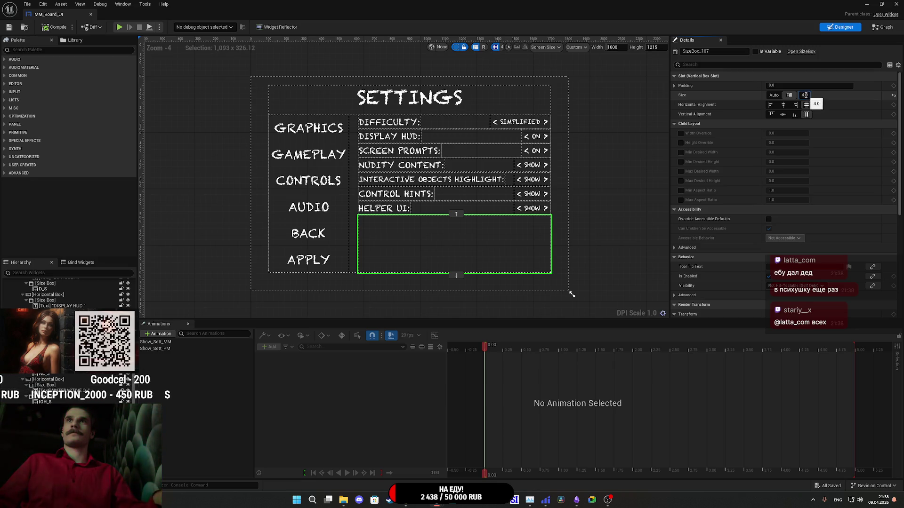
Lower the empty Size Box's Fill size from 4.0 to 1.0 so the Gameplay rows grow taller.
{"action": "left_click", "coordinate": [807, 96]}
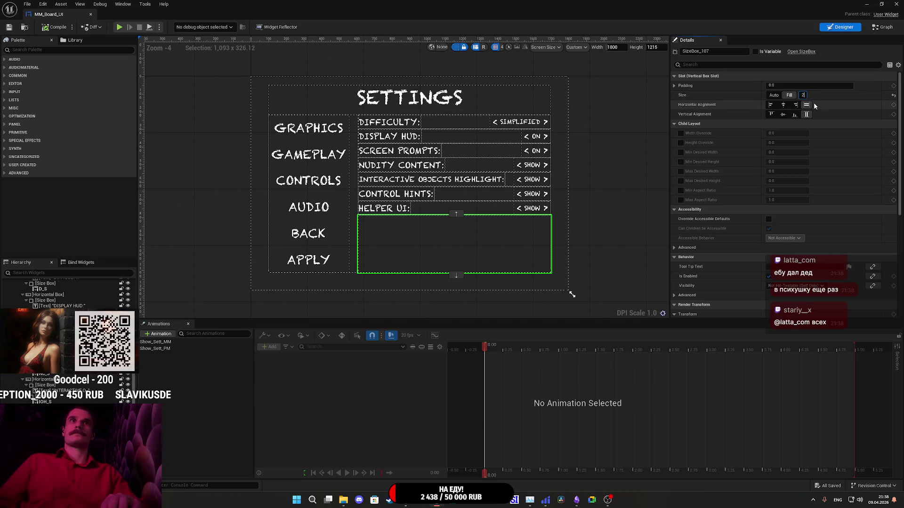
{"action": "key", "text": "BackSpace"}
{"action": "type", "text": "1"}
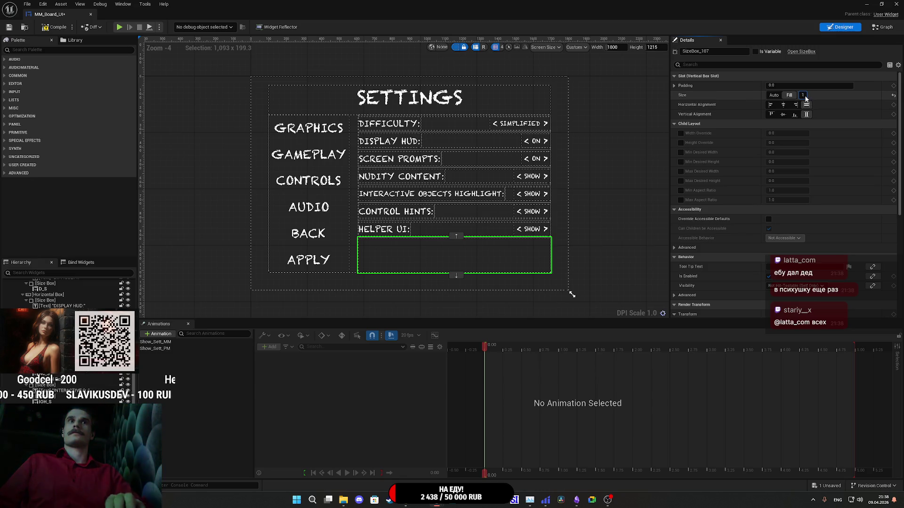
{"action": "key", "text": "Return"}
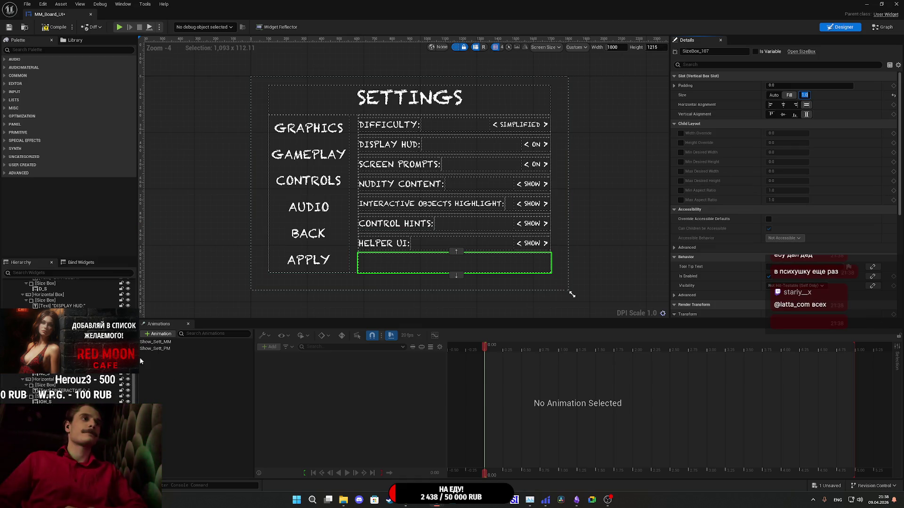
{"action": "scroll", "coordinate": [66, 295], "scroll_direction": "up", "scroll_amount": 10}
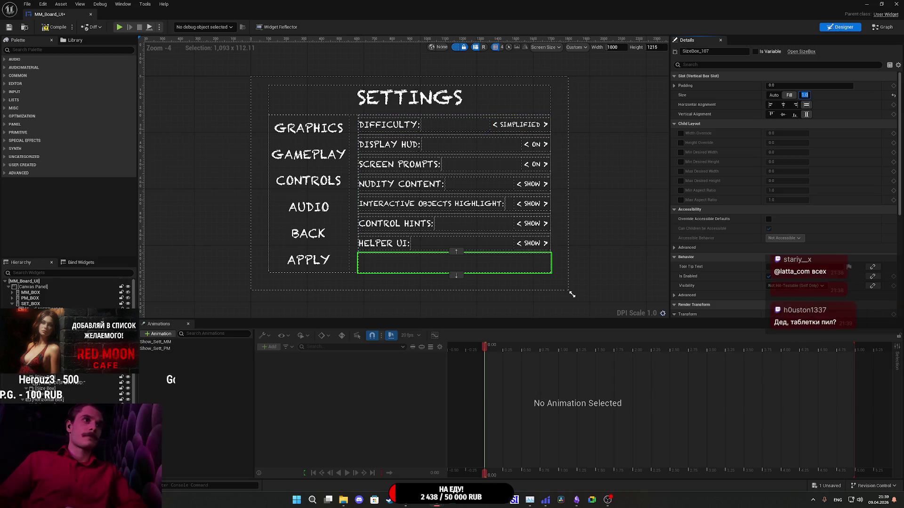
{"action": "key", "text": "Return"}
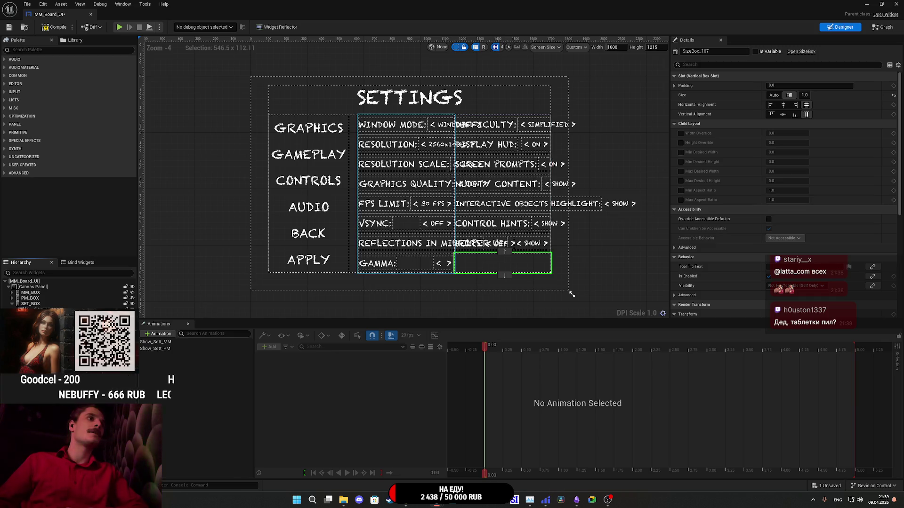
{"action": "left_click", "coordinate": [131, 315]}
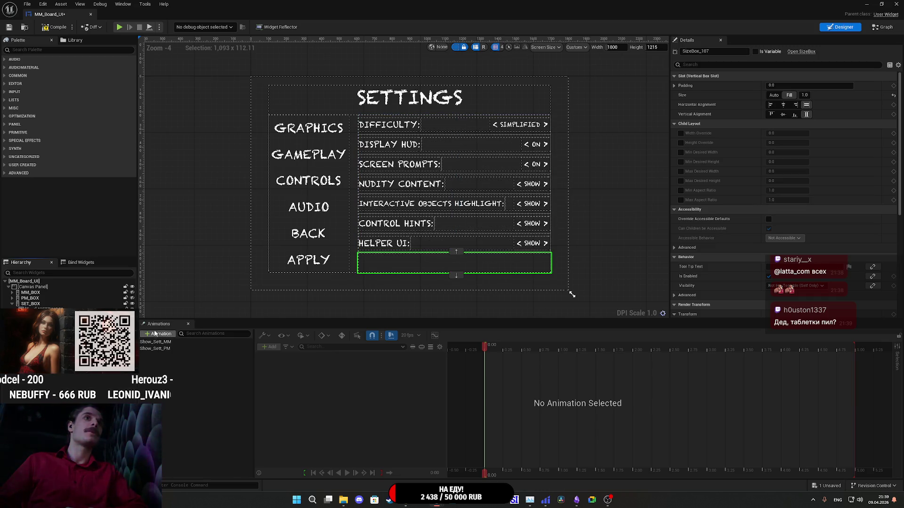
{"action": "left_click", "coordinate": [628, 261]}
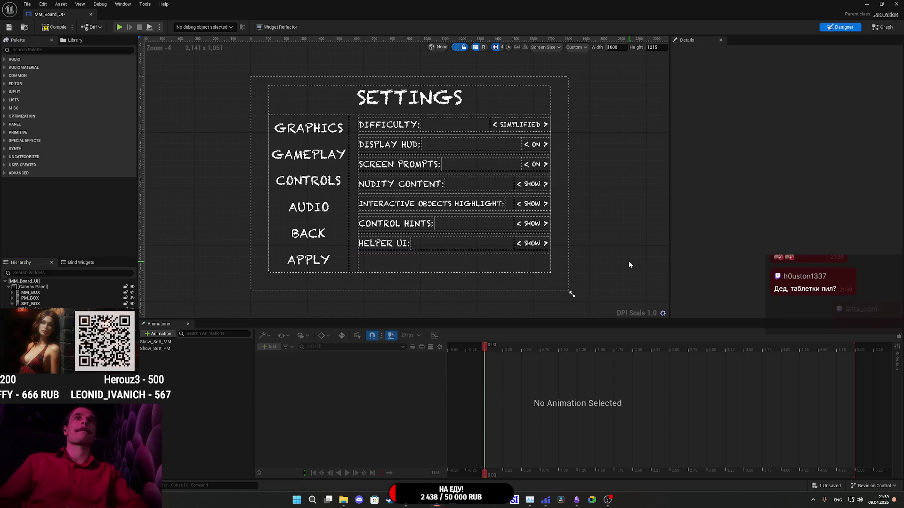
{"action": "left_click", "coordinate": [44, 31]}
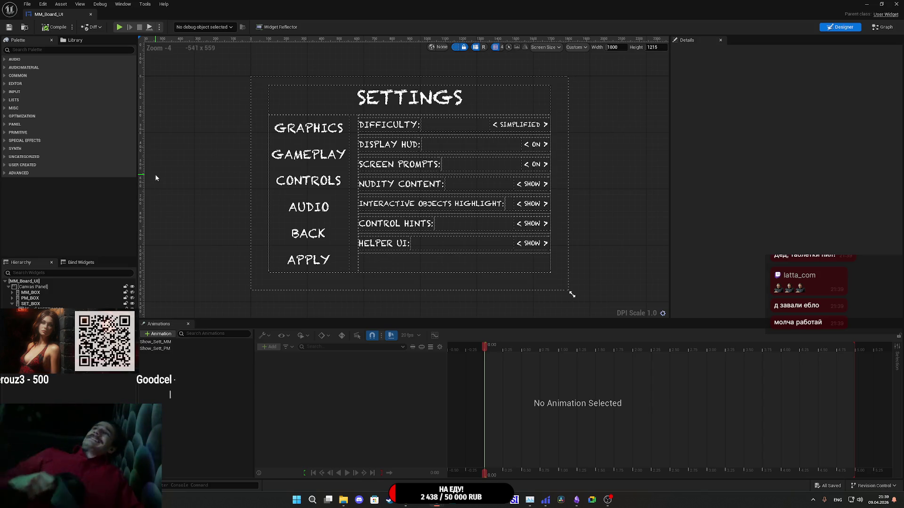
{"action": "scroll", "coordinate": [154, 177], "scroll_direction": "down", "scroll_amount": 3}
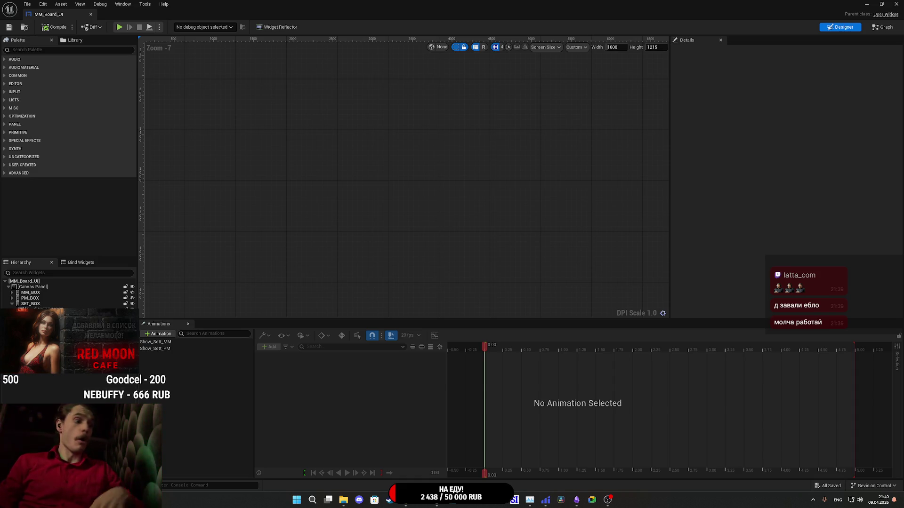
Open the Sett_B widget blueprint from the Content Browser.
{"action": "key", "text": "super"}
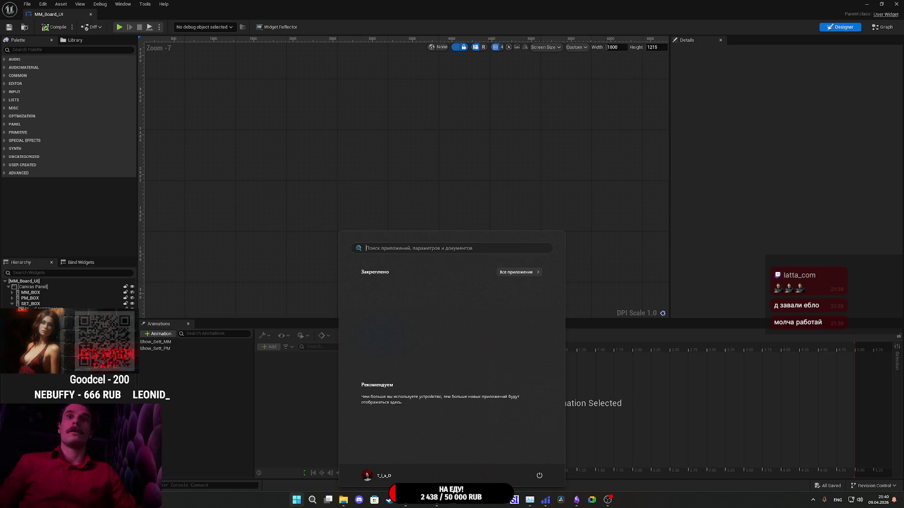
{"action": "key", "text": "Escape"}
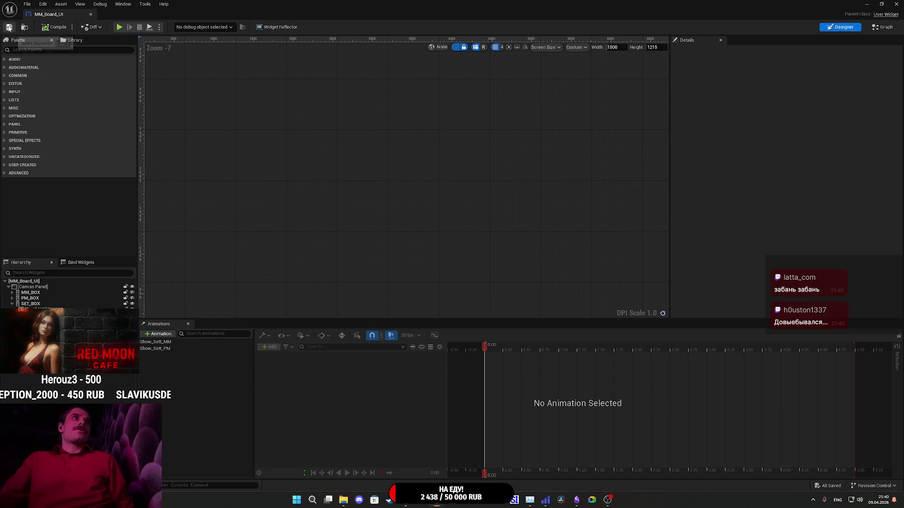
{"action": "left_click", "coordinate": [867, 4]}
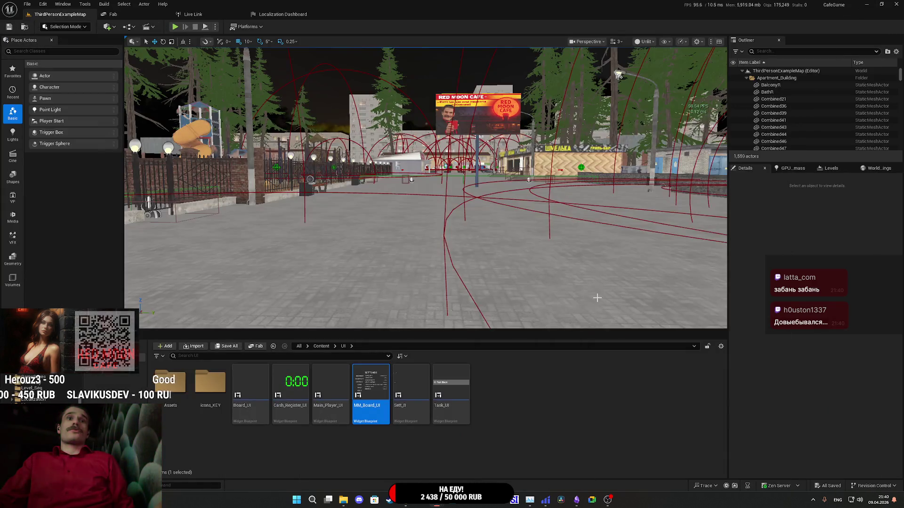
{"action": "left_click", "coordinate": [398, 386]}
{"action": "double_click", "coordinate": [399, 387]}
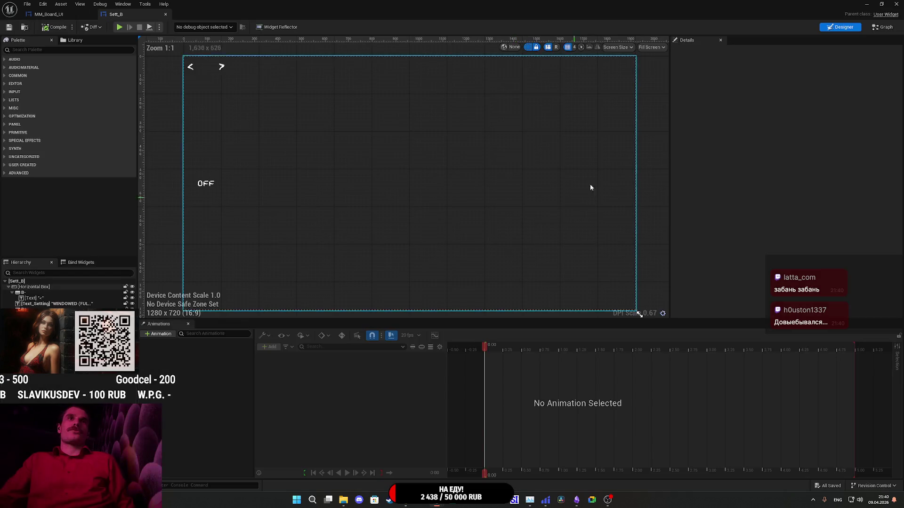
In Sett_B's EventGraph, add an IOH case pin to the Switch on String node.
{"action": "left_click", "coordinate": [879, 27]}
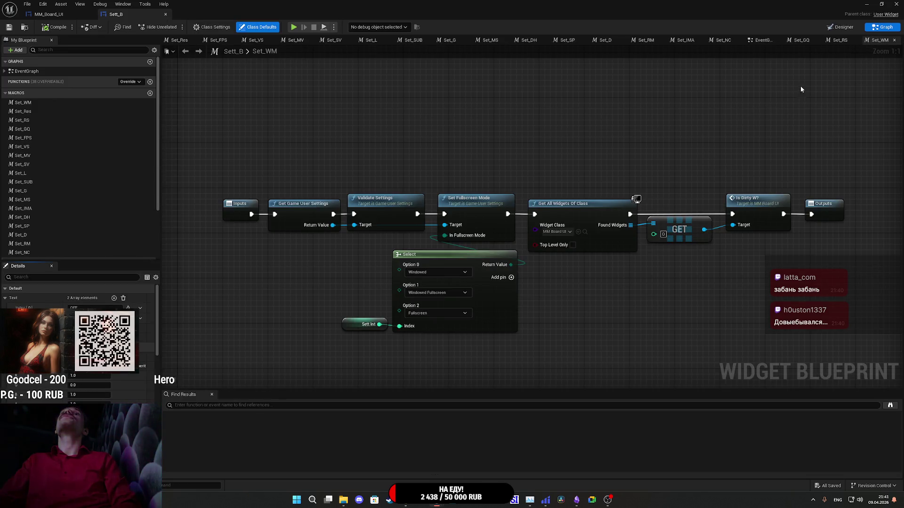
{"action": "left_click", "coordinate": [766, 42]}
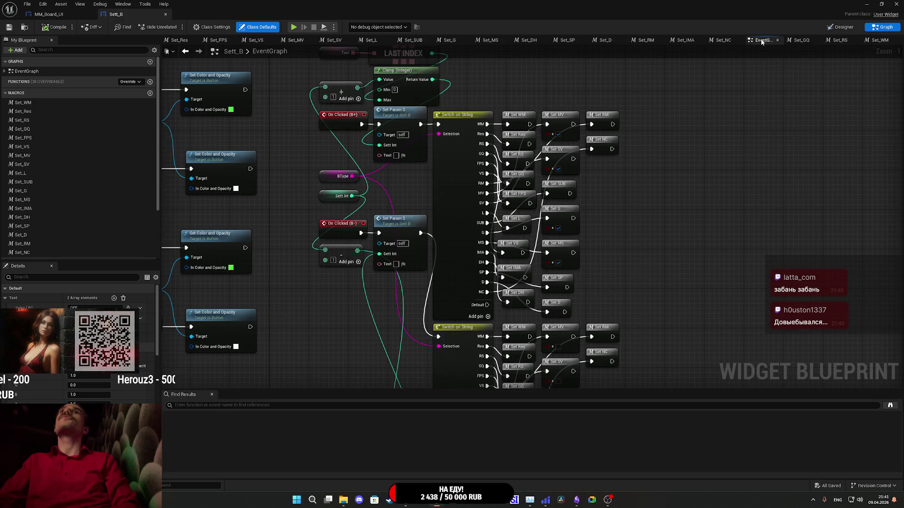
{"action": "left_click_drag", "start_coordinate": [650, 212], "coordinate": [666, 187]}
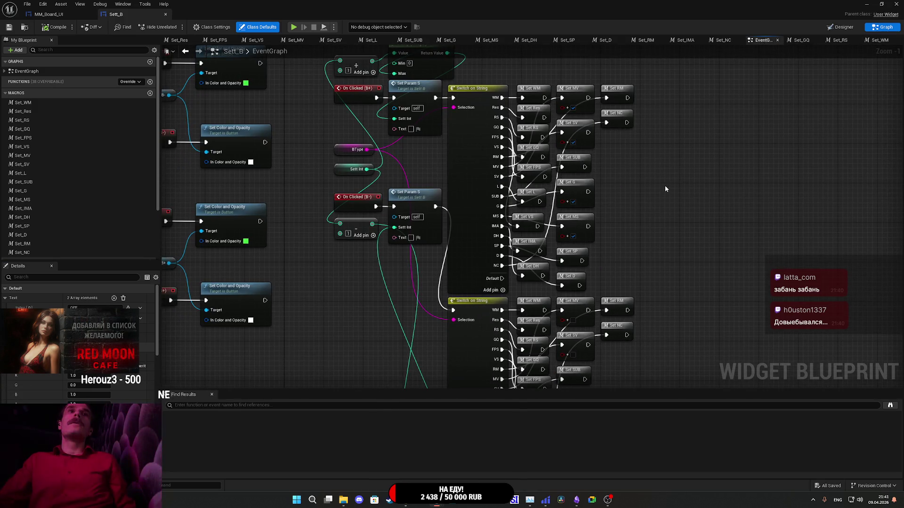
{"action": "scroll", "coordinate": [666, 189], "scroll_direction": "down", "scroll_amount": 2}
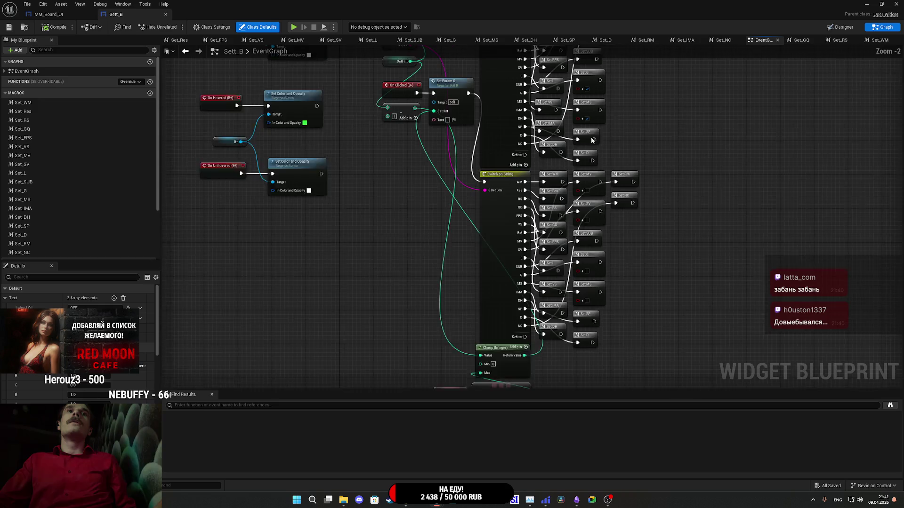
{"action": "scroll", "coordinate": [524, 205], "scroll_direction": "up", "scroll_amount": 3}
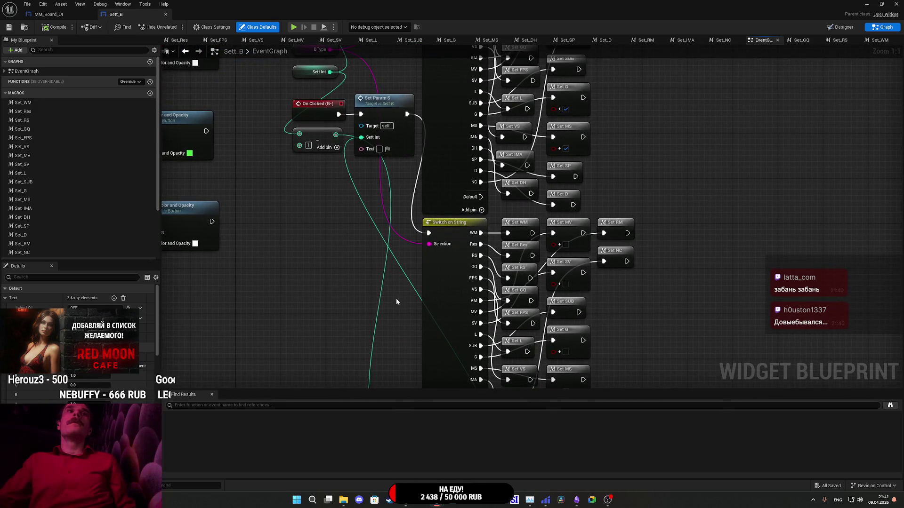
{"action": "left_click_drag", "start_coordinate": [394, 299], "coordinate": [451, 209]}
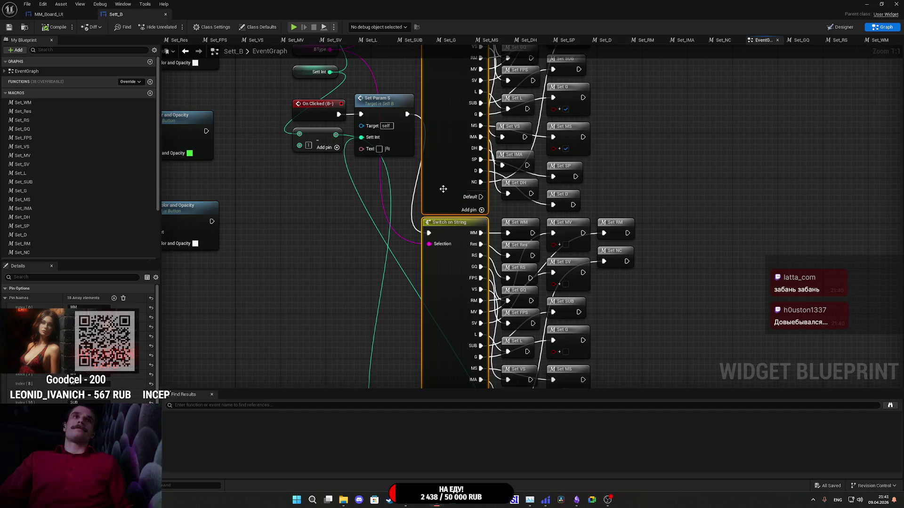
{"action": "left_click", "coordinate": [114, 299]}
{"action": "scroll", "coordinate": [114, 306], "scroll_direction": "down", "scroll_amount": 3}
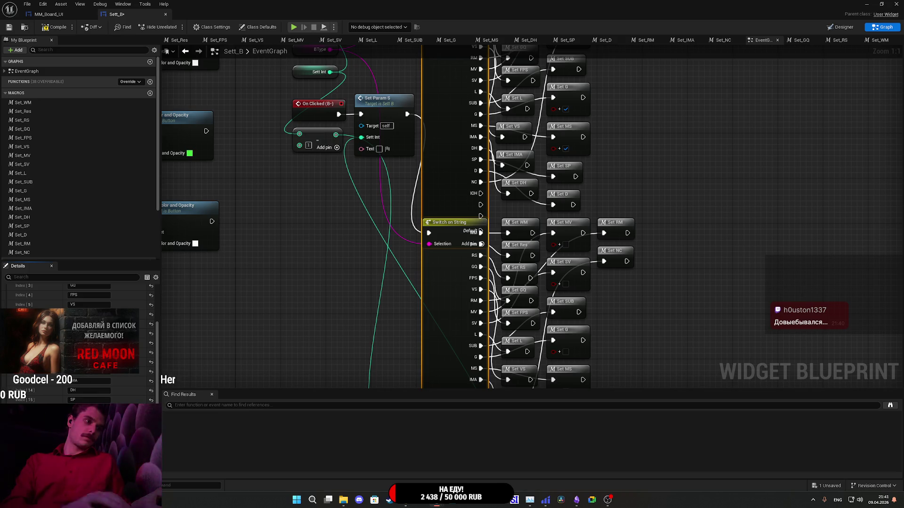
{"action": "left_click", "coordinate": [45, 17]}
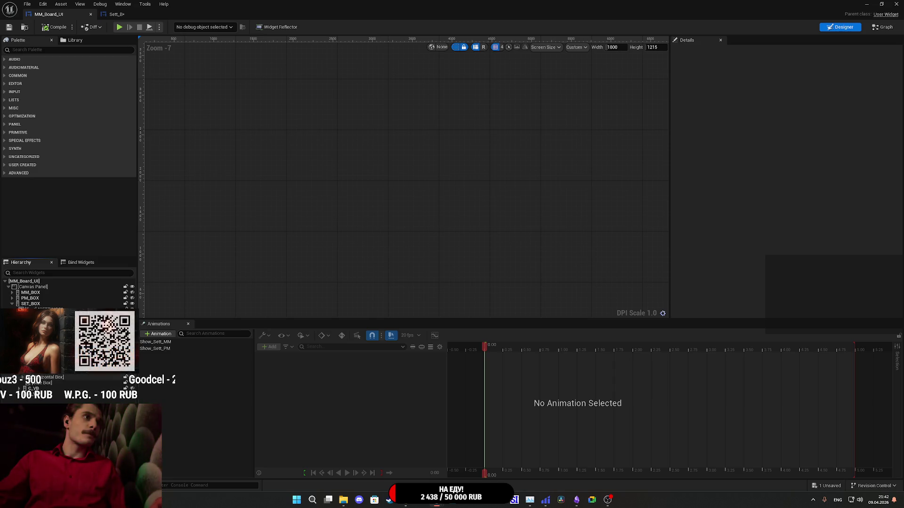
Check the MM_Board_UI settings menu, then add the CH case beneath IOH on Sett_B's switch.
{"action": "scroll", "coordinate": [28, 395], "scroll_direction": "down", "scroll_amount": 2}
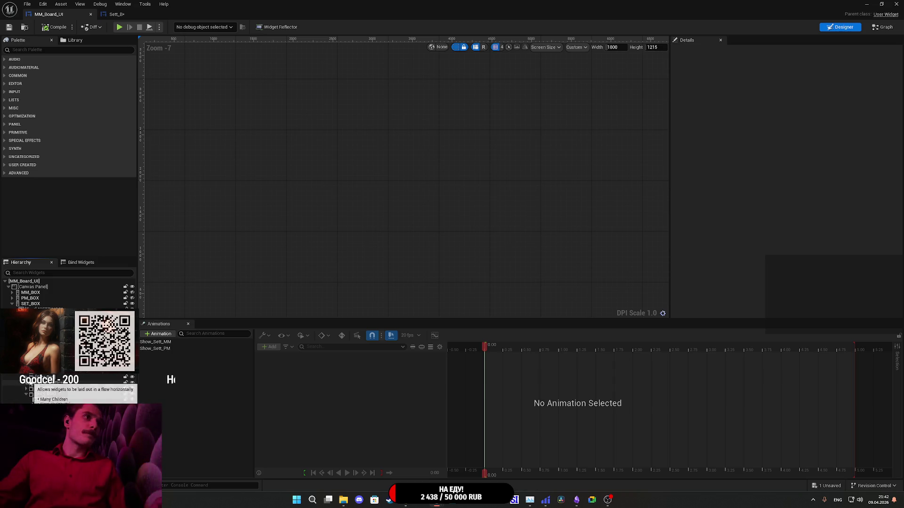
{"action": "scroll", "coordinate": [28, 396], "scroll_direction": "up", "scroll_amount": 1}
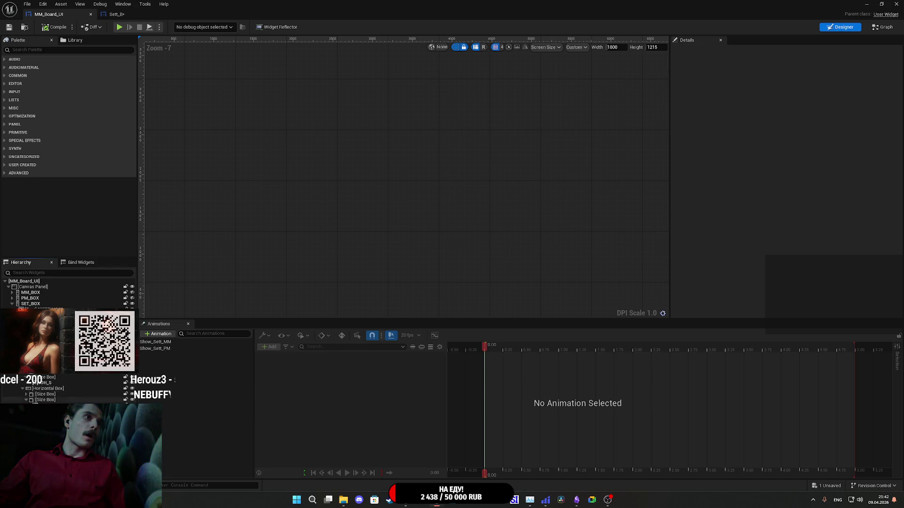
{"action": "left_click", "coordinate": [125, 17]}
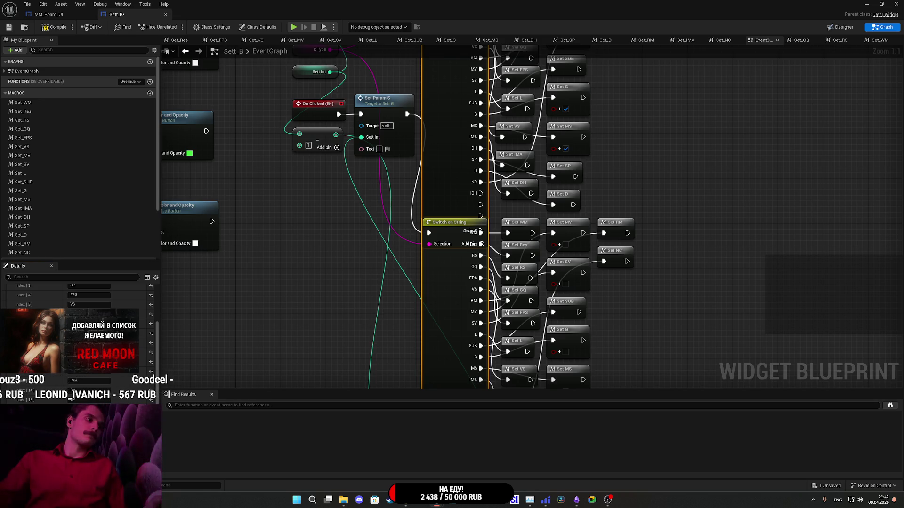
{"action": "left_click", "coordinate": [64, 17]}
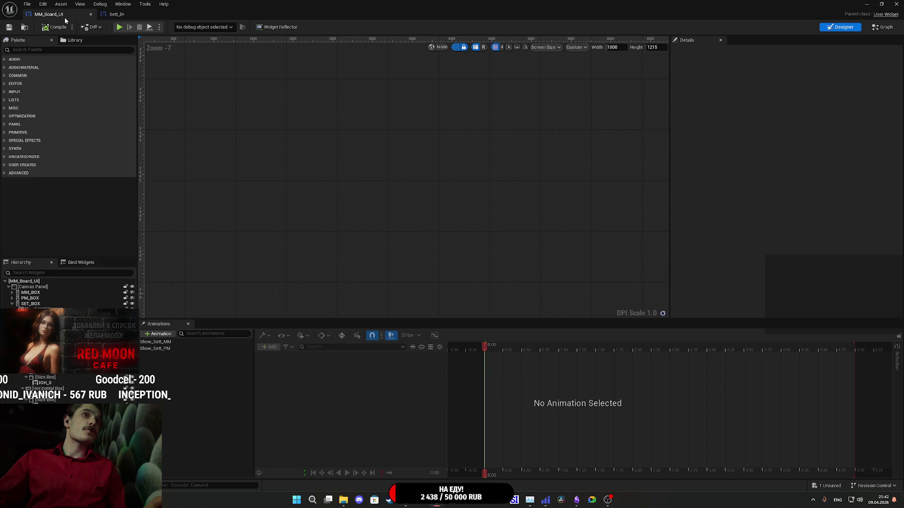
{"action": "left_click", "coordinate": [116, 14]}
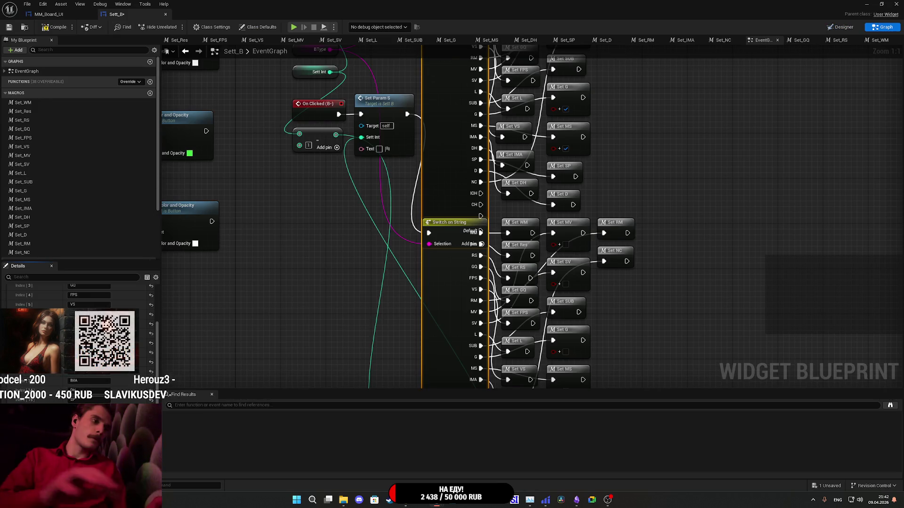
Move the switch group and the Clamp, Text and LAST INDEX nodes lower, then save Sett_B.
{"action": "left_click", "coordinate": [291, 328]}
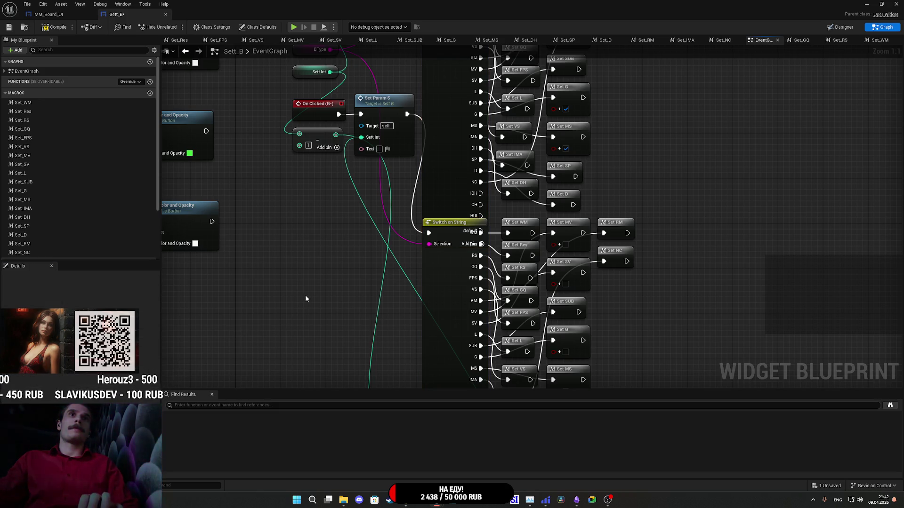
{"action": "scroll", "coordinate": [306, 294], "scroll_direction": "down", "scroll_amount": 2}
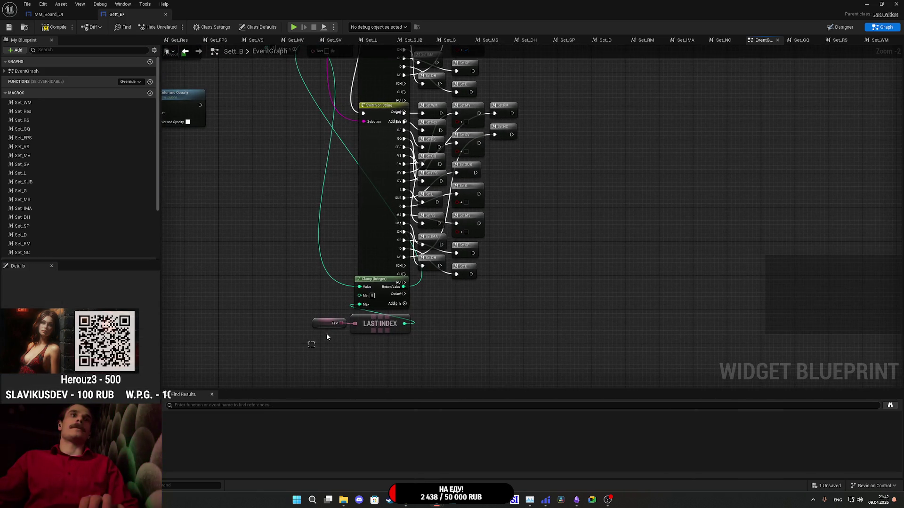
{"action": "mouse_move", "coordinate": [311, 344]}
{"action": "left_mouse_down"}
{"action": "mouse_move", "coordinate": [414, 297]}
{"action": "mouse_move", "coordinate": [384, 326]}
{"action": "mouse_move", "coordinate": [384, 340]}
{"action": "mouse_move", "coordinate": [478, 343]}
{"action": "mouse_move", "coordinate": [484, 328]}
{"action": "mouse_move", "coordinate": [375, 278]}
{"action": "mouse_move", "coordinate": [389, 274]}
{"action": "left_mouse_up"}
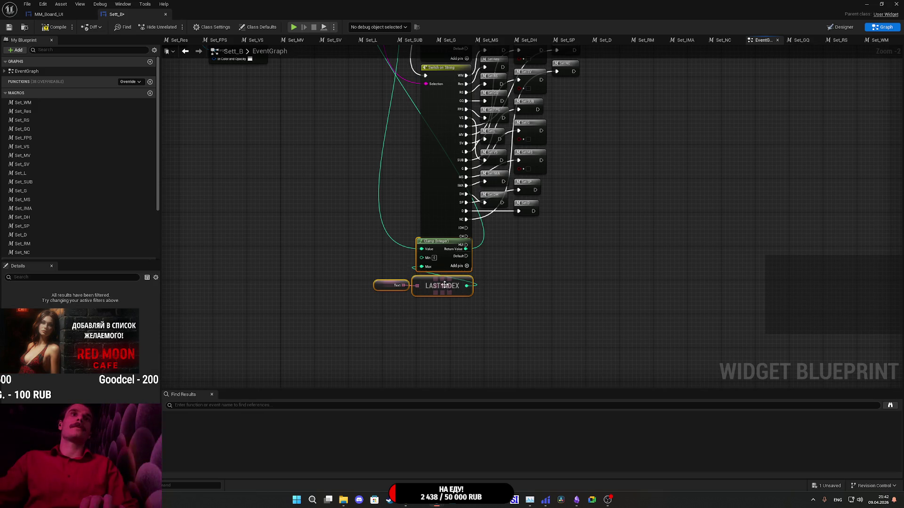
{"action": "left_click_drag", "start_coordinate": [445, 284], "coordinate": [446, 323]}
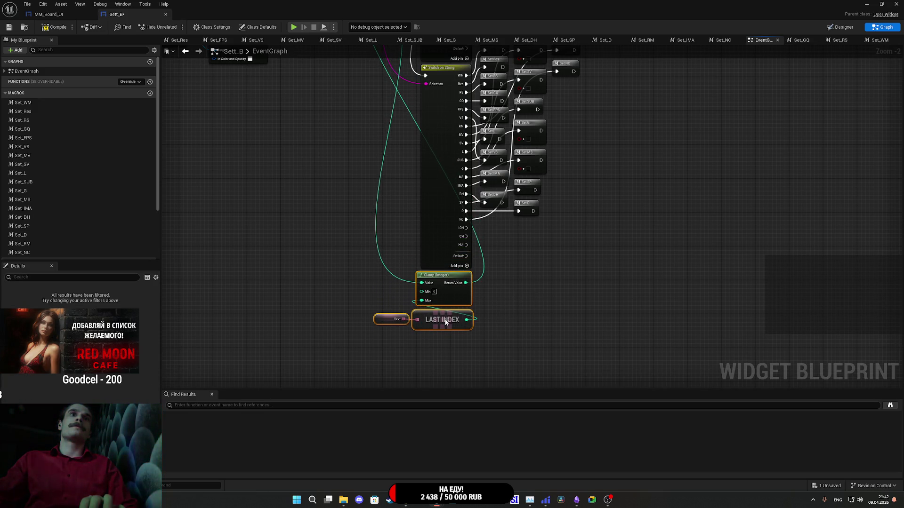
{"action": "left_click", "coordinate": [593, 290]}
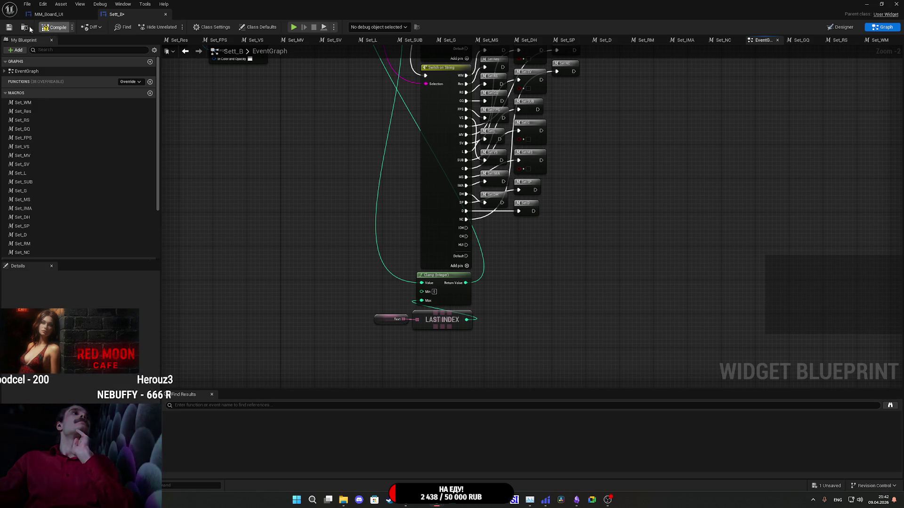
{"action": "left_click", "coordinate": [8, 28]}
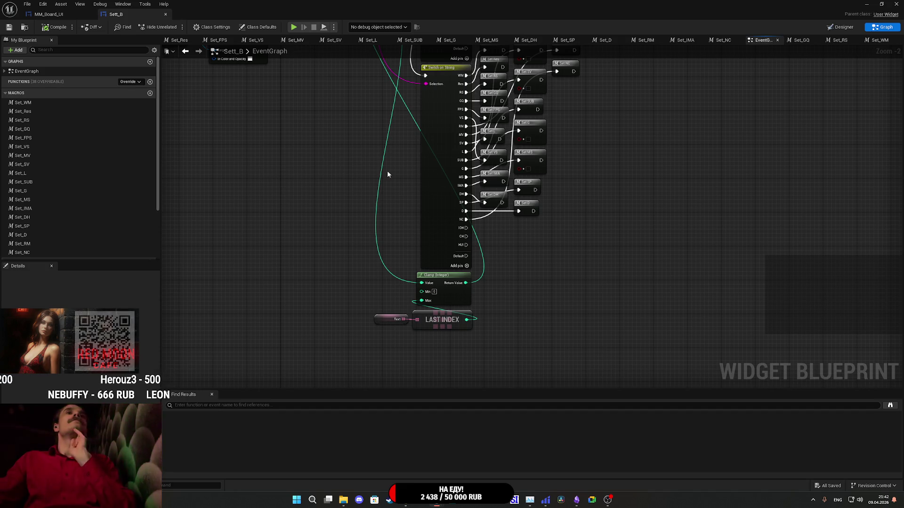
In the Set_D macro, place Sett Int beside Cast To Settings, compile, then browse to Content.
{"action": "scroll", "coordinate": [532, 214], "scroll_direction": "up", "scroll_amount": 2}
{"action": "left_click_drag", "start_coordinate": [534, 228], "coordinate": [535, 276]}
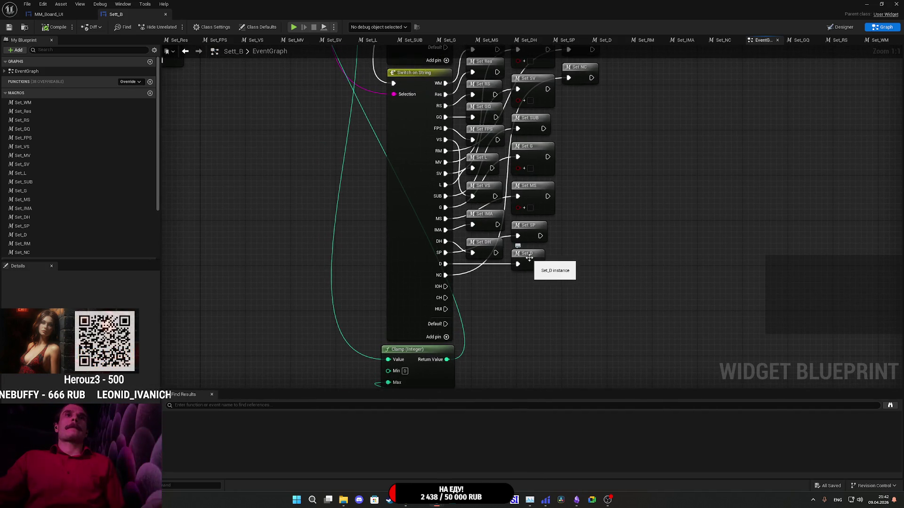
{"action": "double_click", "coordinate": [529, 258]}
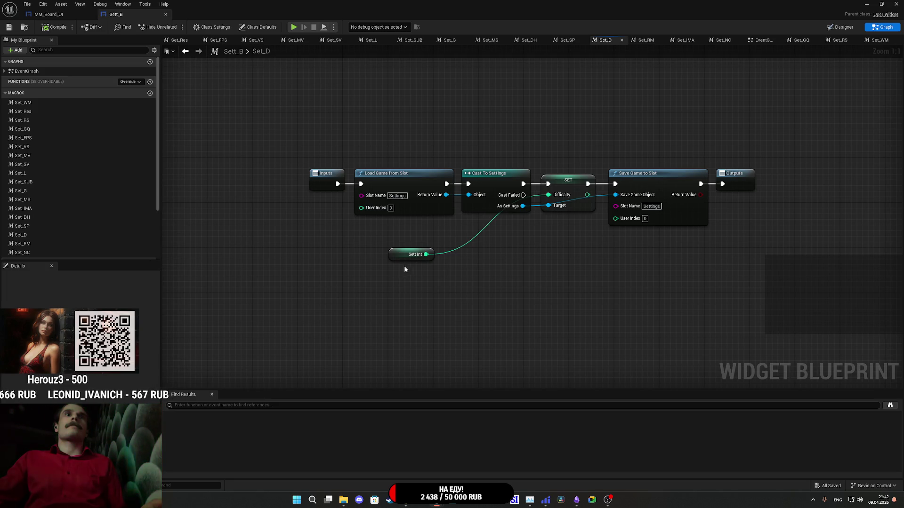
{"action": "left_click_drag", "start_coordinate": [393, 259], "coordinate": [489, 231]}
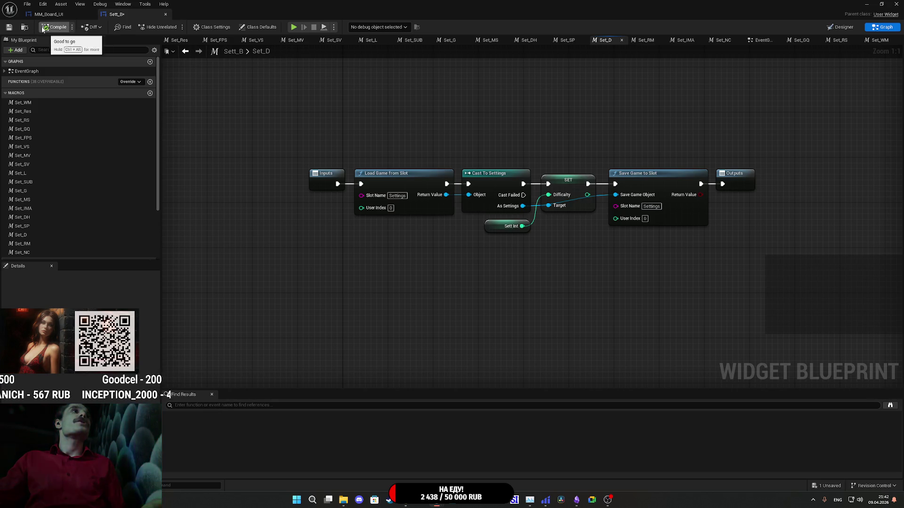
{"action": "left_click", "coordinate": [10, 27]}
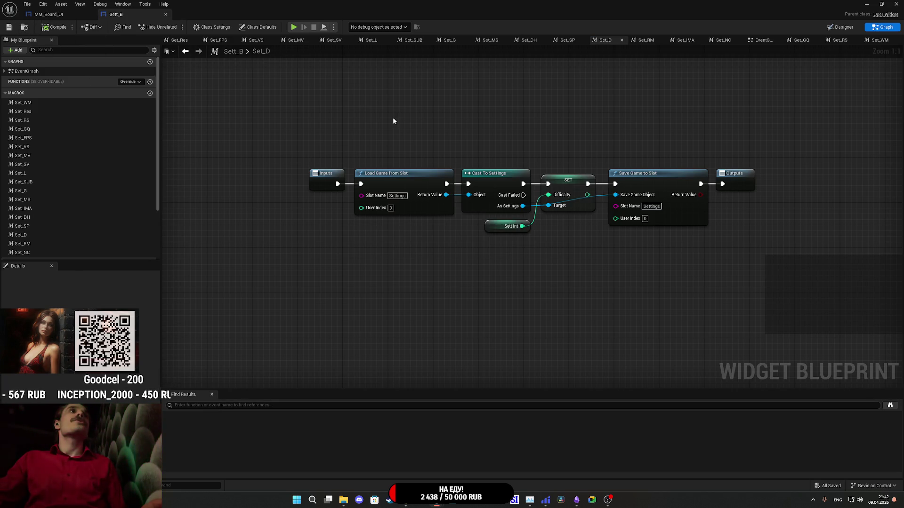
{"action": "left_click", "coordinate": [867, 4]}
{"action": "left_click", "coordinate": [321, 346]}
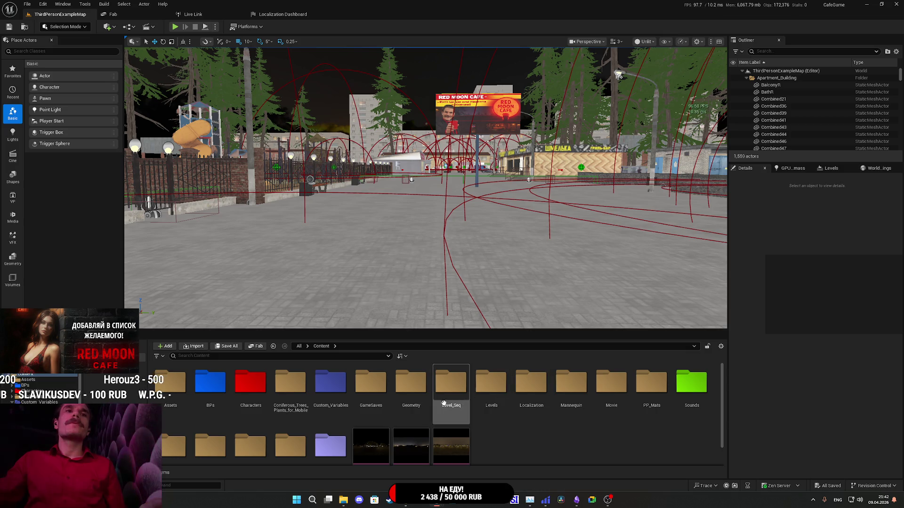
Open GameSaves > Settings and rename the LO Boolean to IOH.
{"action": "double_click", "coordinate": [493, 389]}
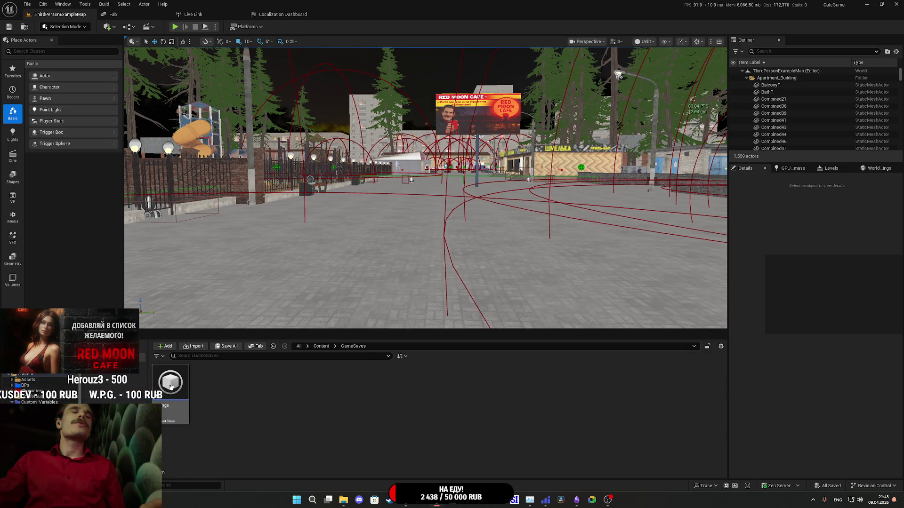
{"action": "double_click", "coordinate": [171, 388]}
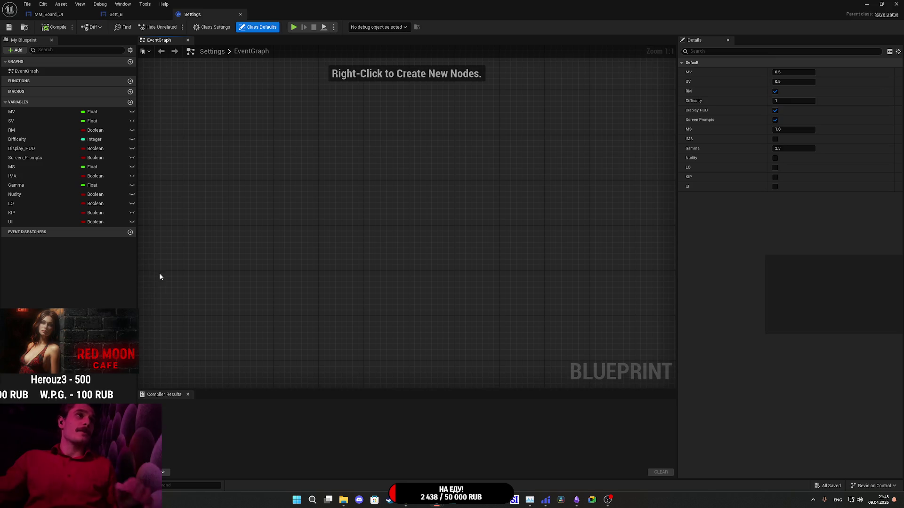
{"action": "left_click", "coordinate": [27, 203]}
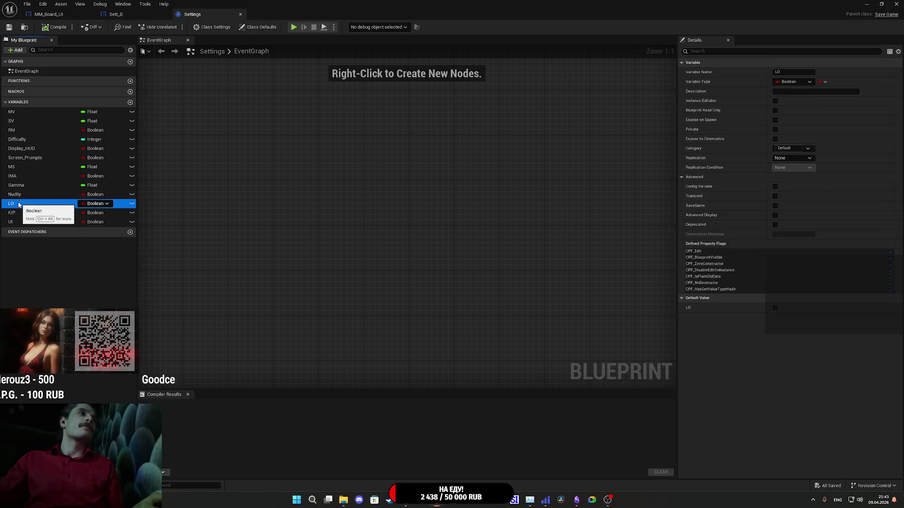
{"action": "left_click", "coordinate": [116, 14]}
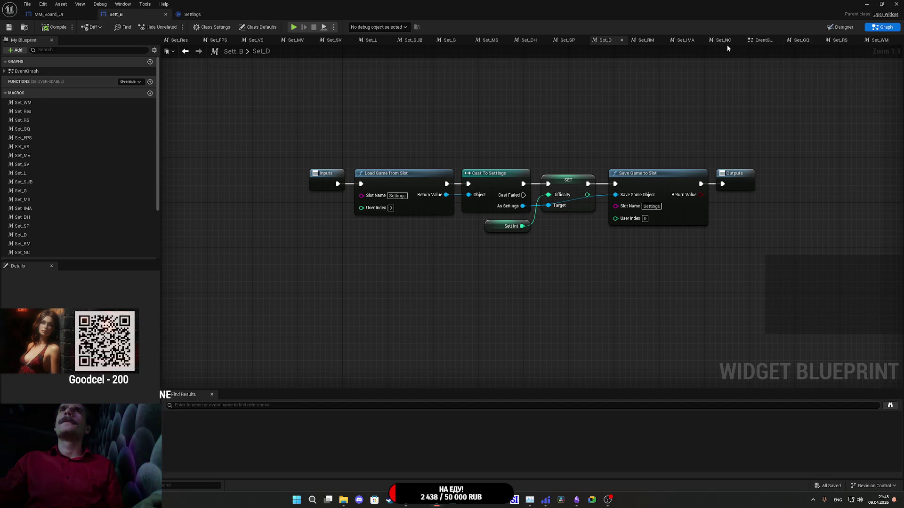
{"action": "left_click", "coordinate": [750, 41]}
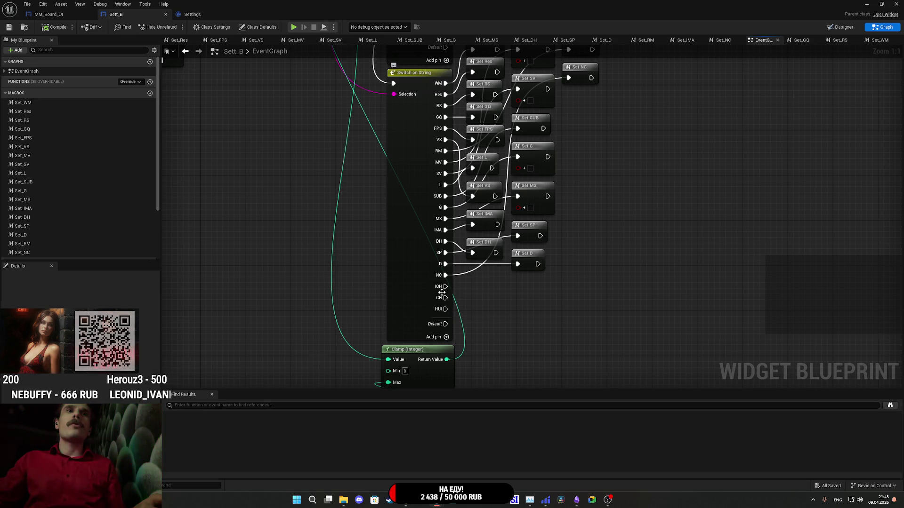
{"action": "left_click", "coordinate": [192, 14]}
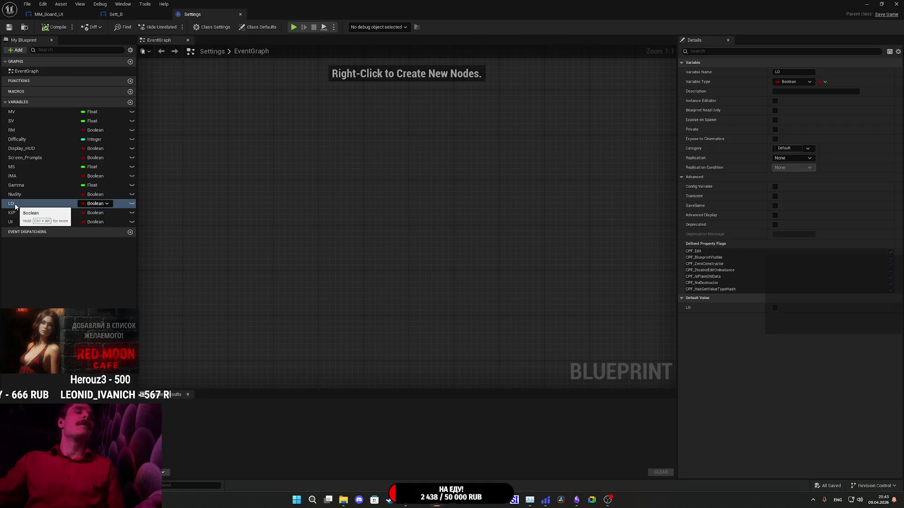
{"action": "left_click", "coordinate": [796, 72]}
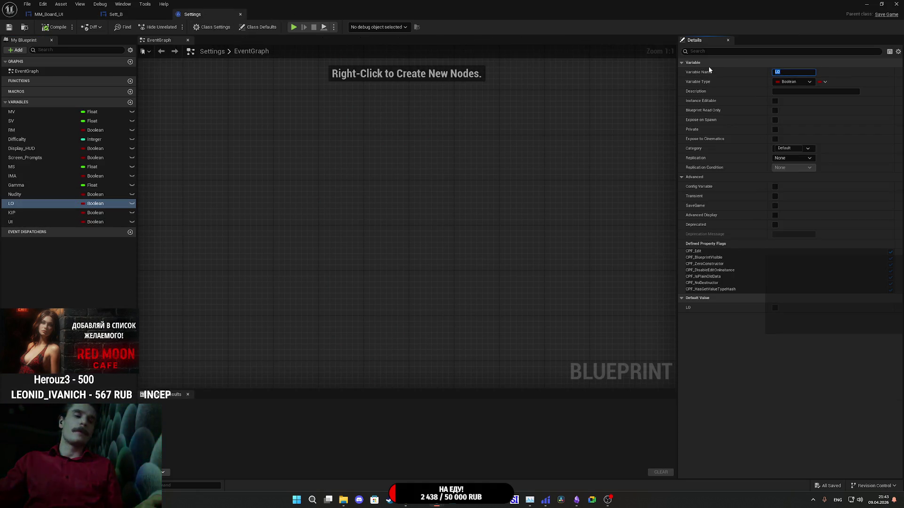
{"action": "type", "text": "IOH"}
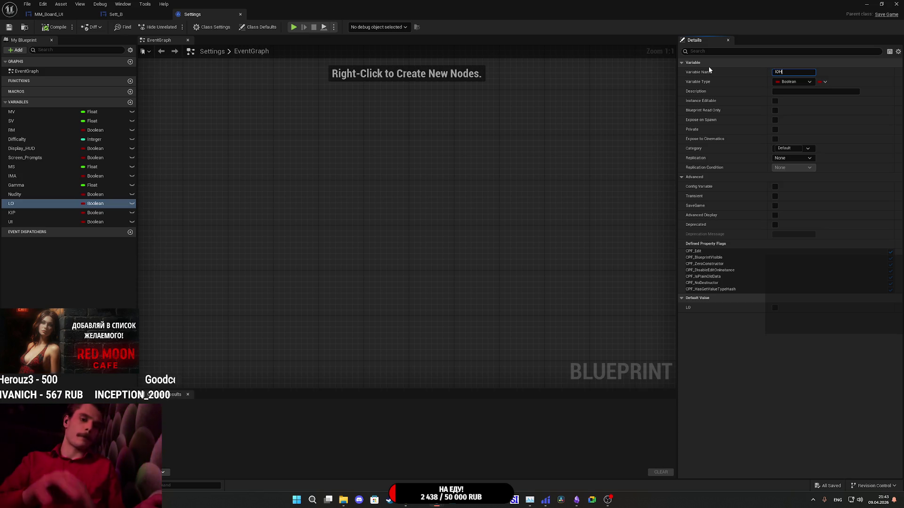
{"action": "key", "text": "Return"}
Rename KIP to CH and UI to HUI, then compile the Settings blueprint.
{"action": "left_click", "coordinate": [27, 212]}
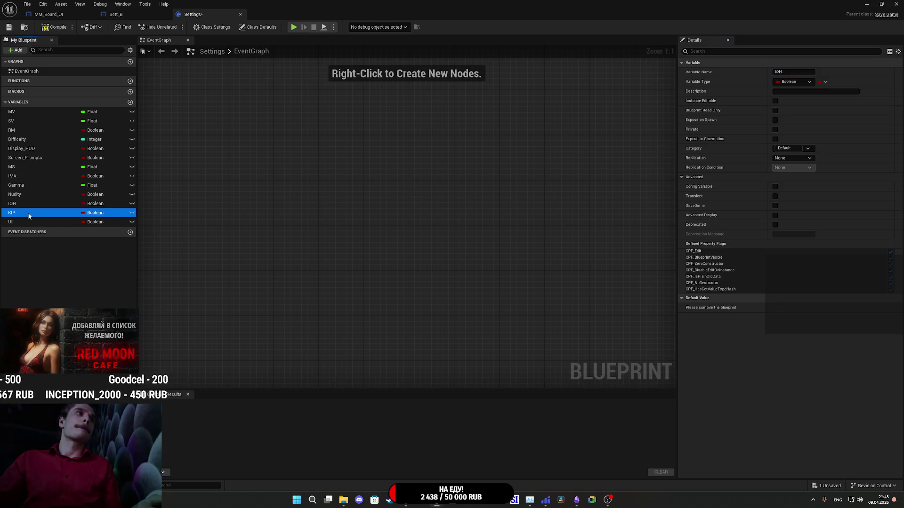
{"action": "left_click", "coordinate": [140, 13]}
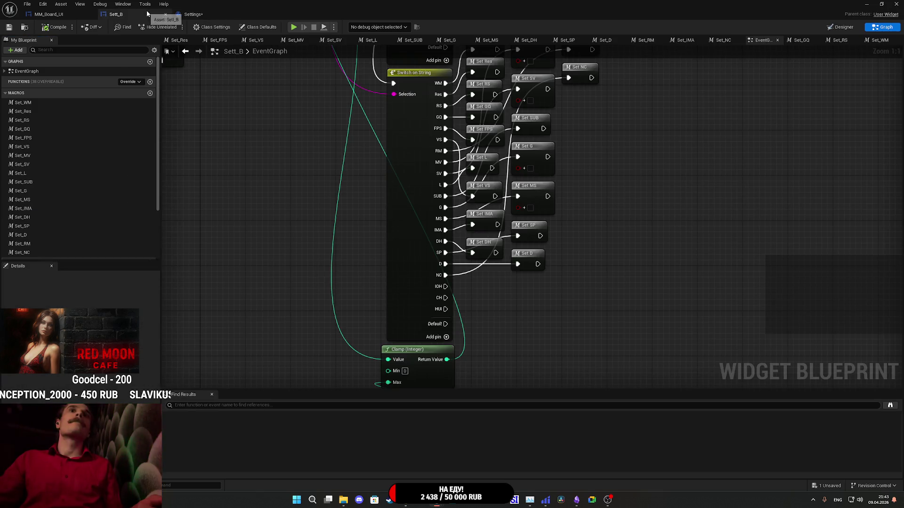
{"action": "left_click", "coordinate": [192, 14]}
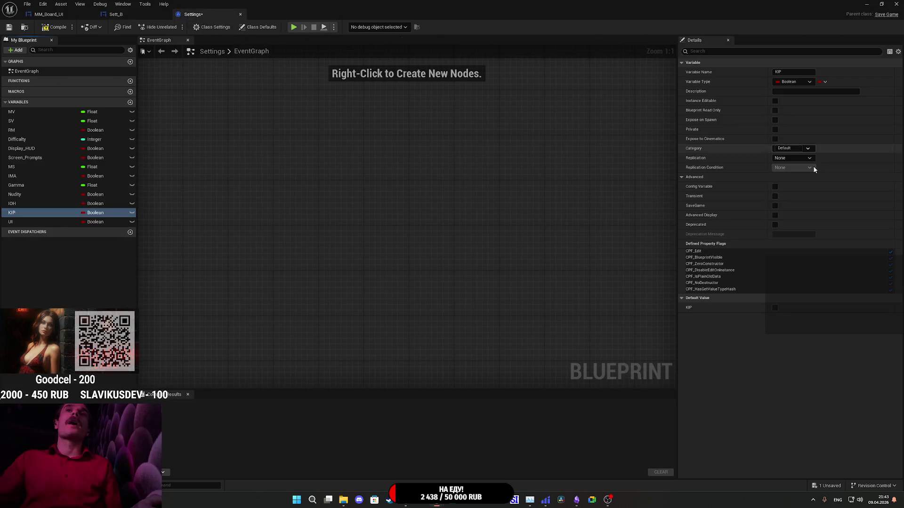
{"action": "left_click", "coordinate": [793, 72]}
{"action": "type", "text": "CH"}
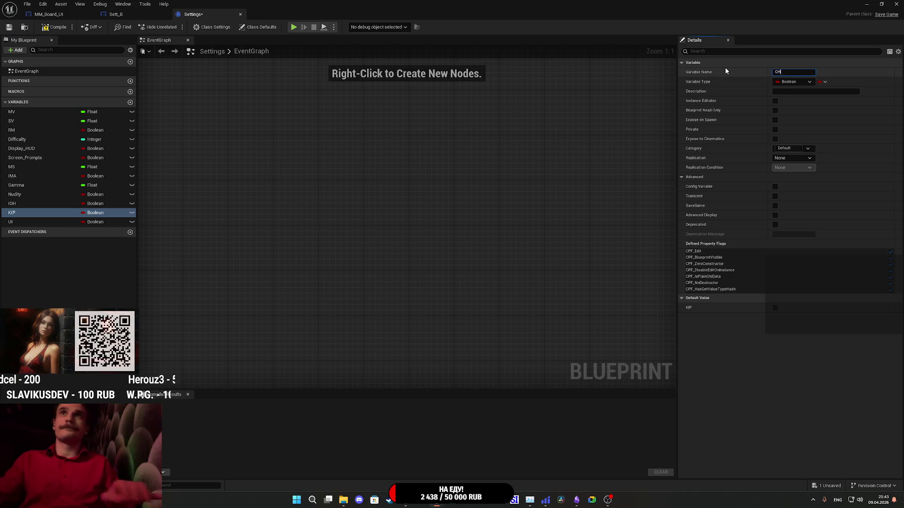
{"action": "key", "text": "Return"}
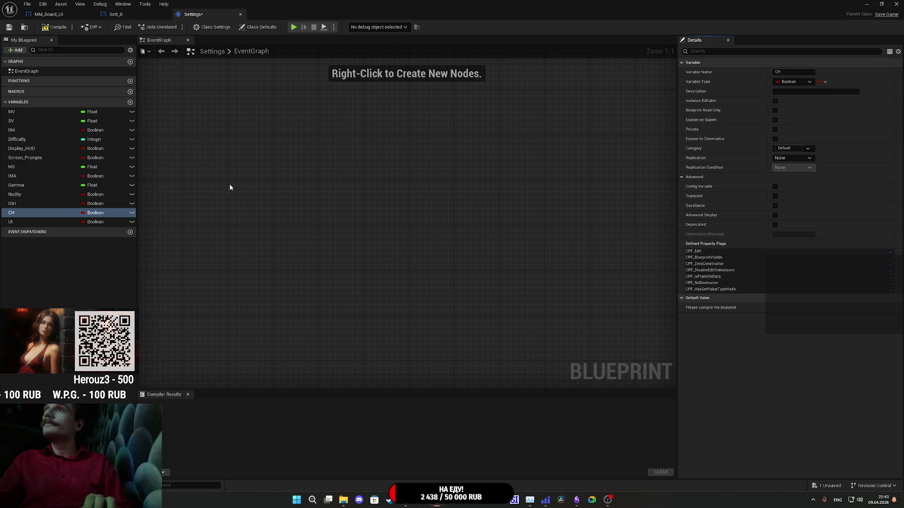
{"action": "left_click", "coordinate": [24, 223]}
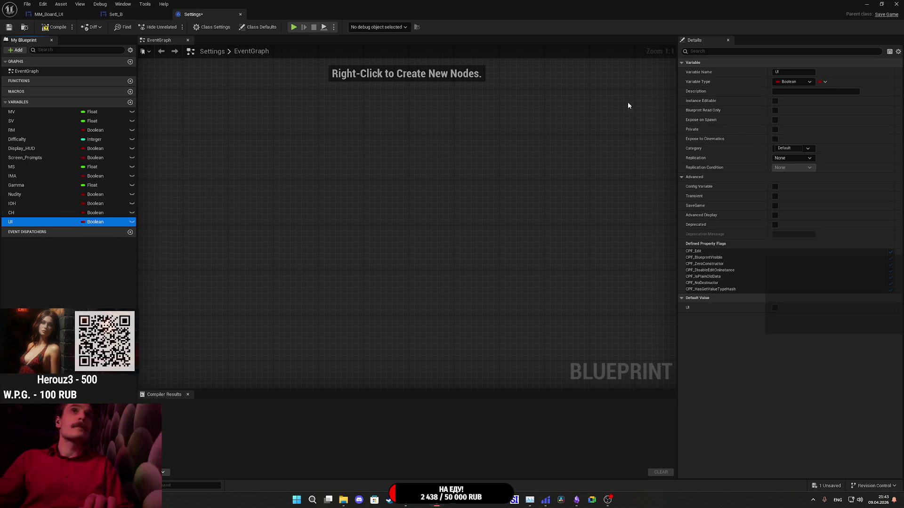
{"action": "left_click", "coordinate": [795, 72]}
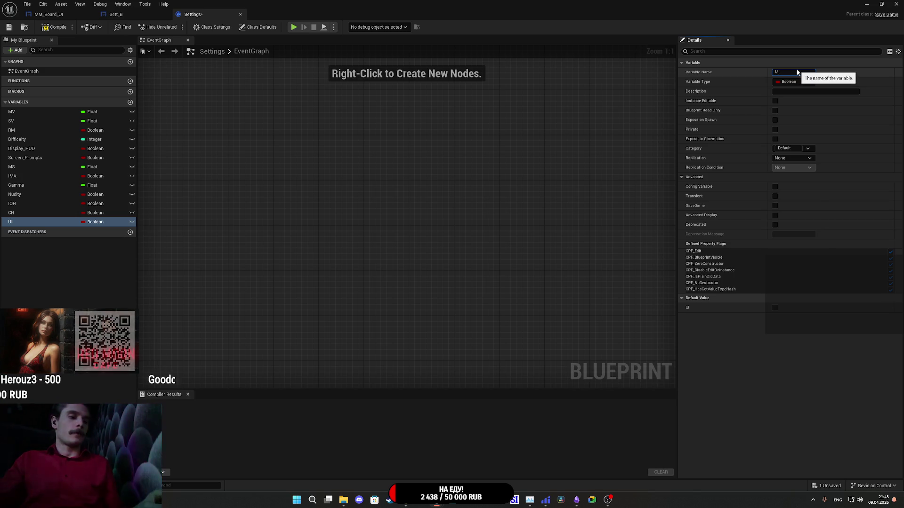
{"action": "type", "text": "H"}
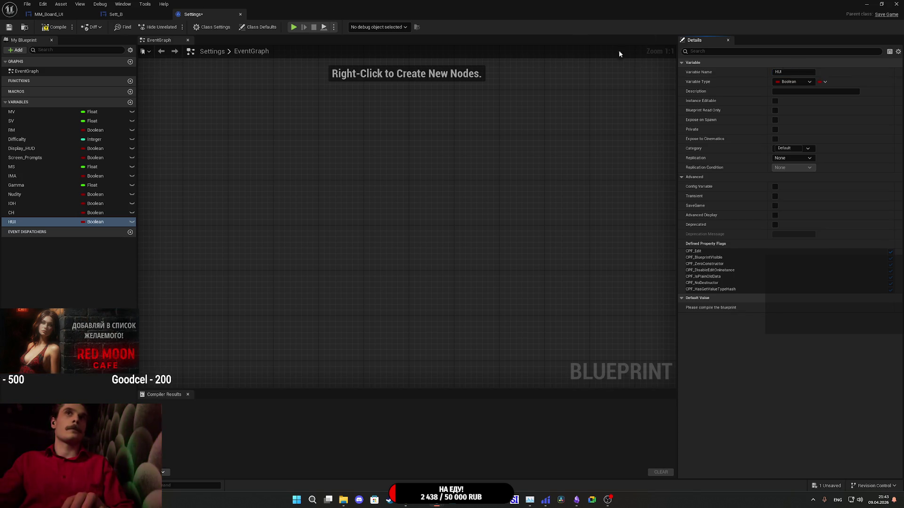
{"action": "left_click", "coordinate": [55, 27]}
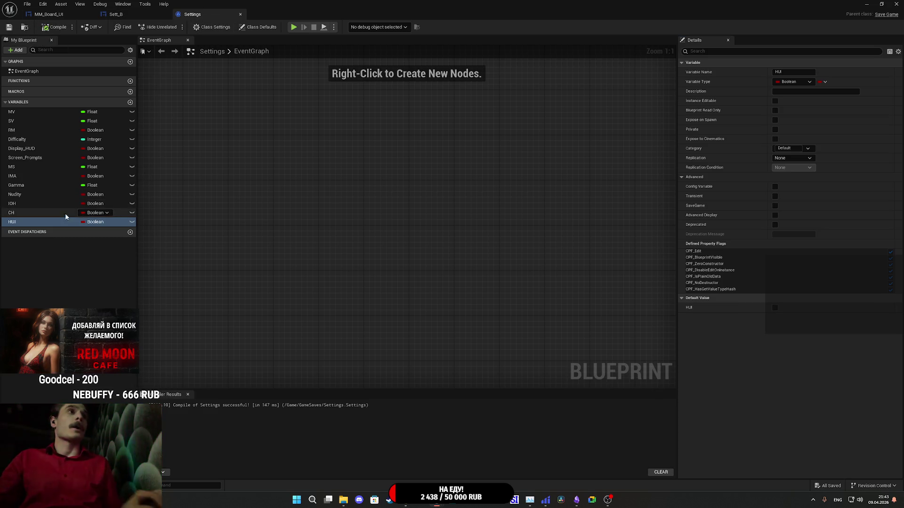
Set the IOH and HUI Booleans to default to true.
{"action": "left_click", "coordinate": [31, 205]}
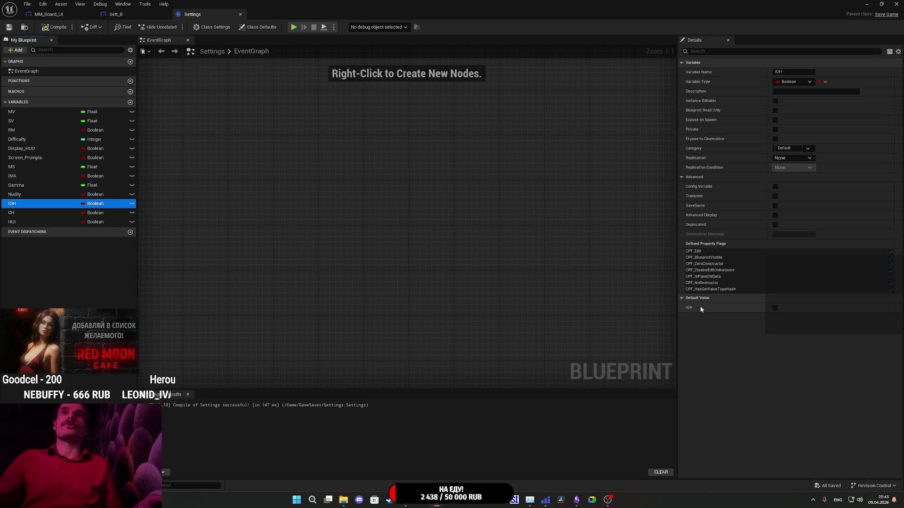
{"action": "left_click", "coordinate": [775, 307]}
{"action": "left_click", "coordinate": [64, 214]}
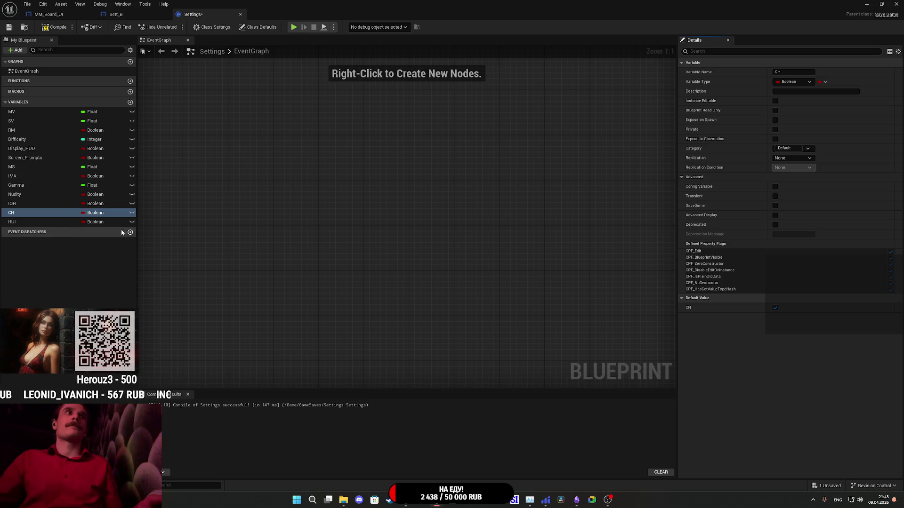
{"action": "left_click", "coordinate": [70, 223]}
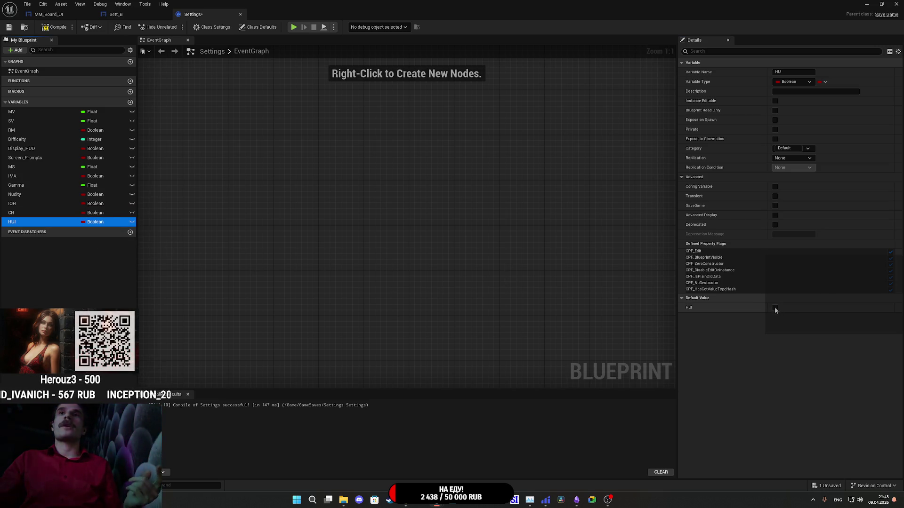
{"action": "left_click", "coordinate": [775, 309]}
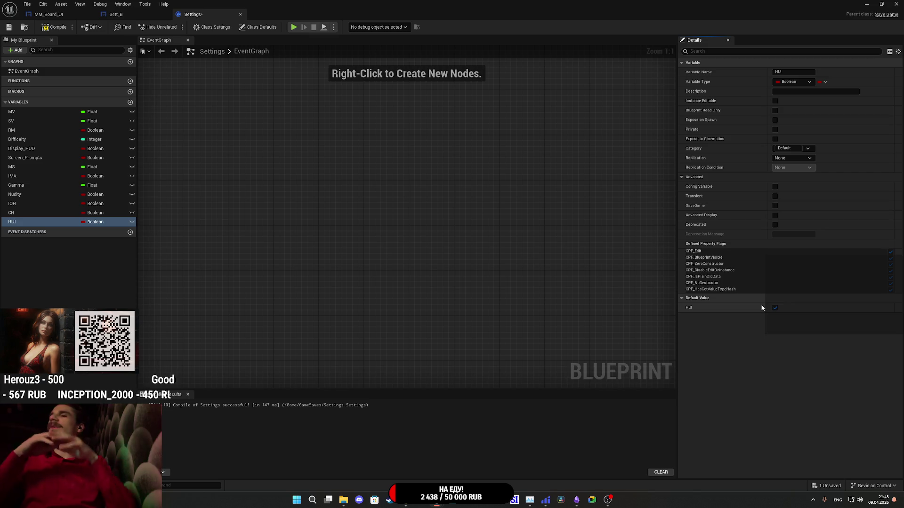
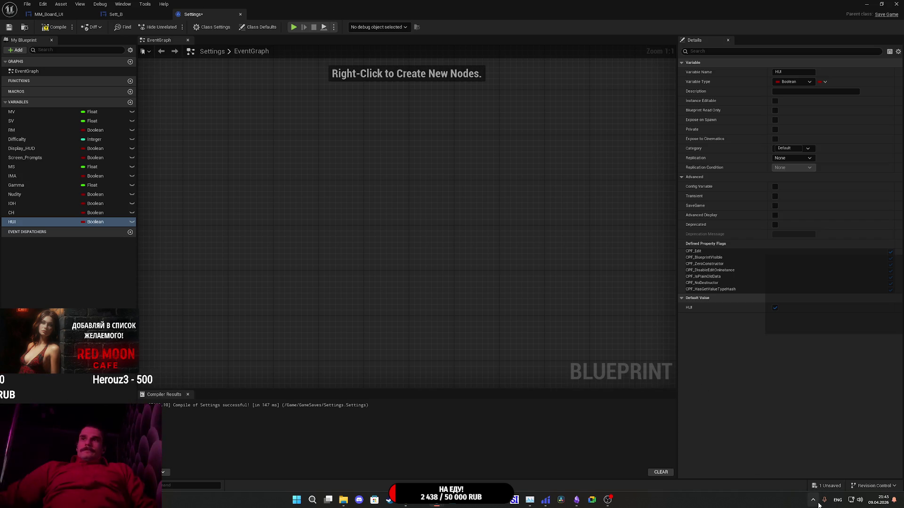
Compile the Settings save-game blueprint with its new HUI boolean, then save it.
{"action": "left_click", "coordinate": [53, 28]}
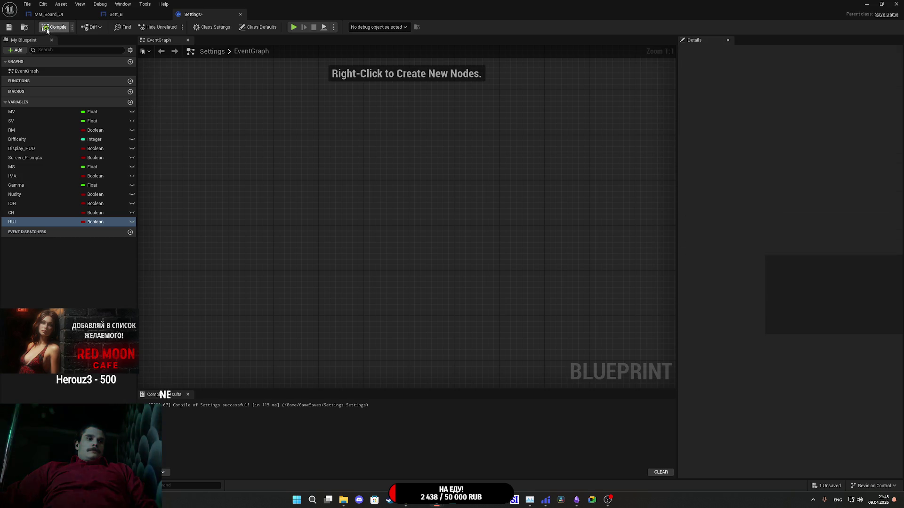
{"action": "left_click", "coordinate": [9, 27]}
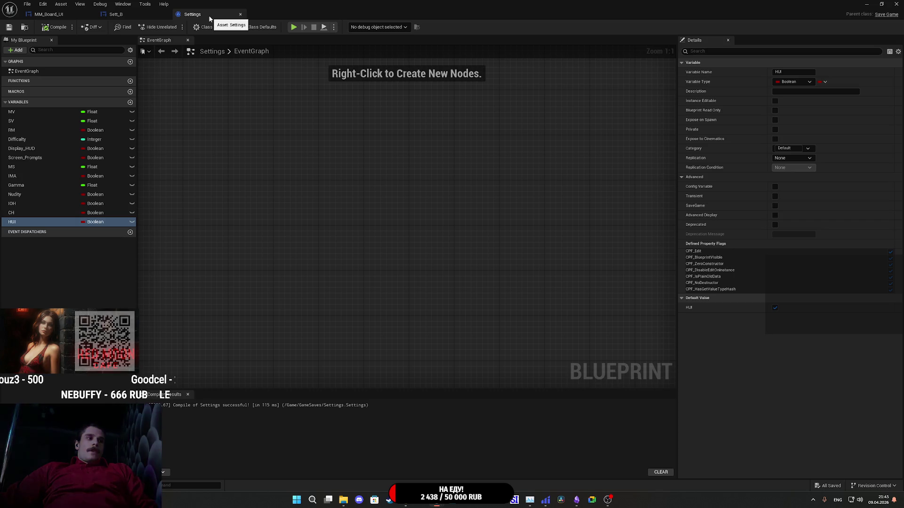
Close the Settings blueprint and survey Sett_B's grid of Set macro nodes and Switch on String nodes.
{"action": "left_click", "coordinate": [240, 14]}
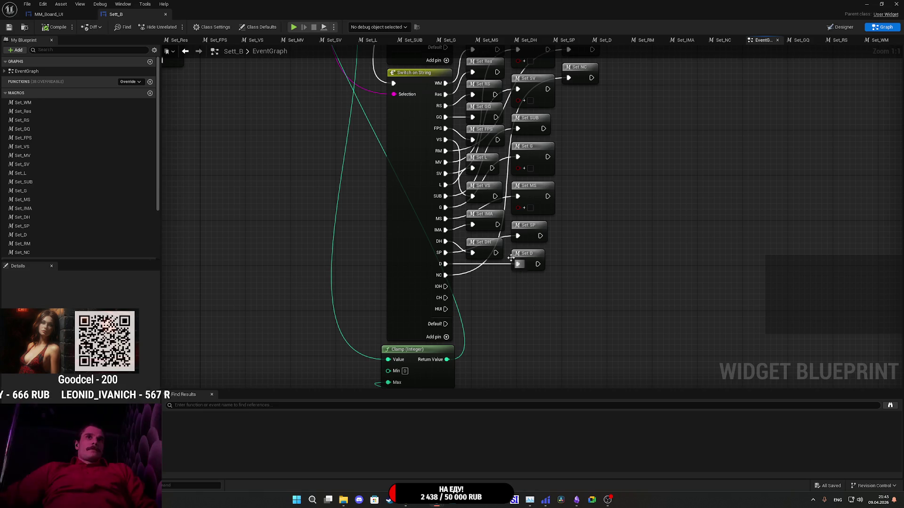
{"action": "left_click", "coordinate": [531, 260]}
{"action": "left_click_drag", "start_coordinate": [532, 264], "coordinate": [529, 259]}
{"action": "scroll", "coordinate": [593, 234], "scroll_direction": "up", "scroll_amount": 5}
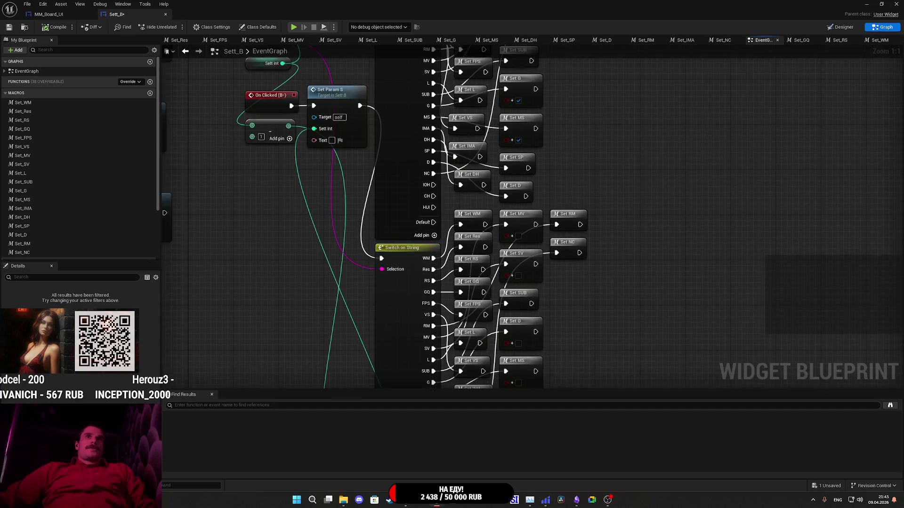
{"action": "scroll", "coordinate": [583, 361], "scroll_direction": "down", "scroll_amount": 2}
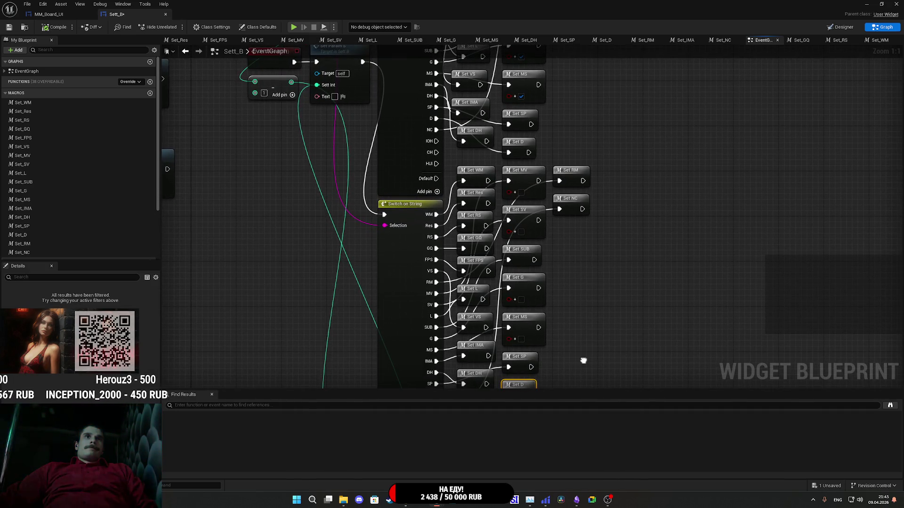
{"action": "scroll", "coordinate": [583, 361], "scroll_direction": "down", "scroll_amount": 3}
{"action": "mouse_move", "coordinate": [604, 346]}
{"action": "left_mouse_down"}
{"action": "mouse_move", "coordinate": [470, 115]}
{"action": "mouse_move", "coordinate": [477, 168]}
{"action": "left_mouse_up"}
{"action": "left_click", "coordinate": [657, 255]}
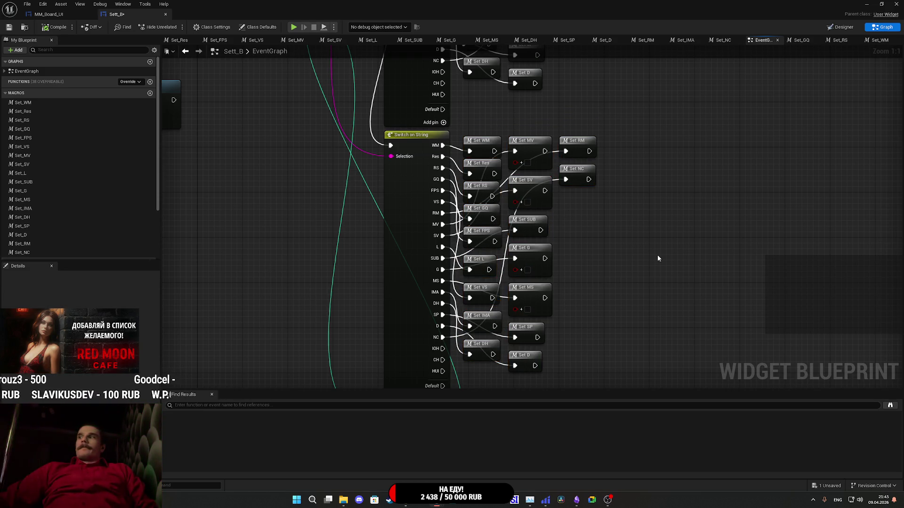
{"action": "left_click_drag", "start_coordinate": [658, 256], "coordinate": [689, 505]}
{"action": "mouse_move", "coordinate": [678, 459]}
{"action": "left_mouse_down"}
{"action": "mouse_move", "coordinate": [678, 358]}
{"action": "mouse_move", "coordinate": [649, 235]}
{"action": "left_mouse_up"}
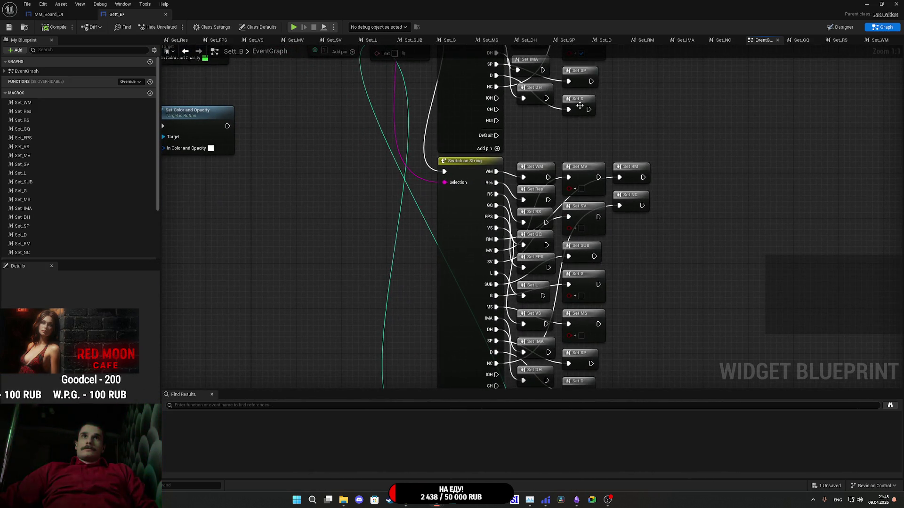
Select the Set D node and bring up the Set_D macro's options in My Blueprint.
{"action": "left_click", "coordinate": [580, 106]}
{"action": "scroll", "coordinate": [30, 241], "scroll_direction": "down", "scroll_amount": 3}
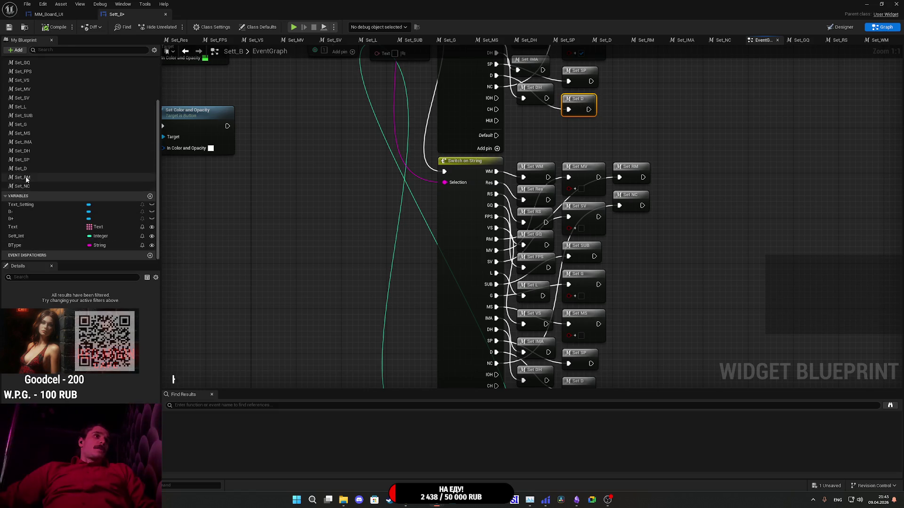
{"action": "left_click", "coordinate": [21, 168]}
{"action": "right_click", "coordinate": [33, 170]}
{"action": "left_click", "coordinate": [60, 233]}
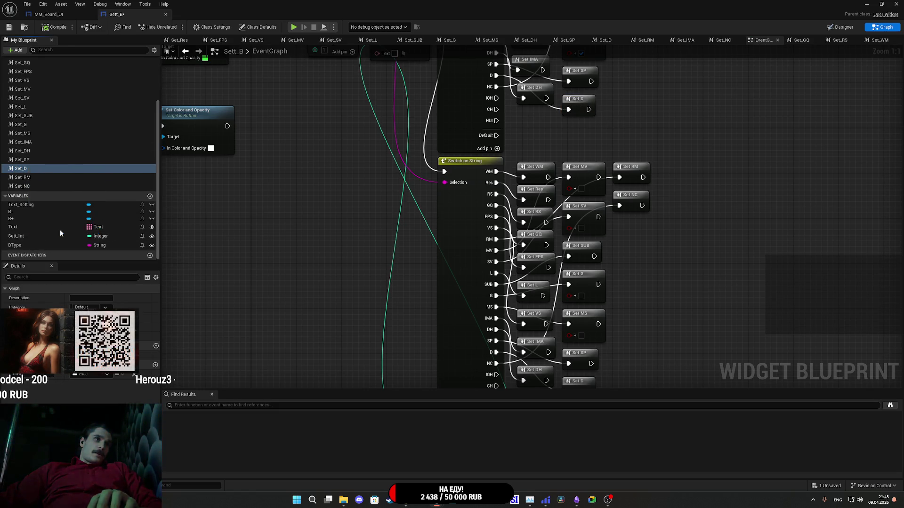
Duplicate the Set_D macro and rename the copy Set_IOH.
{"action": "left_click", "coordinate": [47, 197]}
{"action": "key", "text": "BackSpace"}
{"action": "key", "text": "BackSpace"}
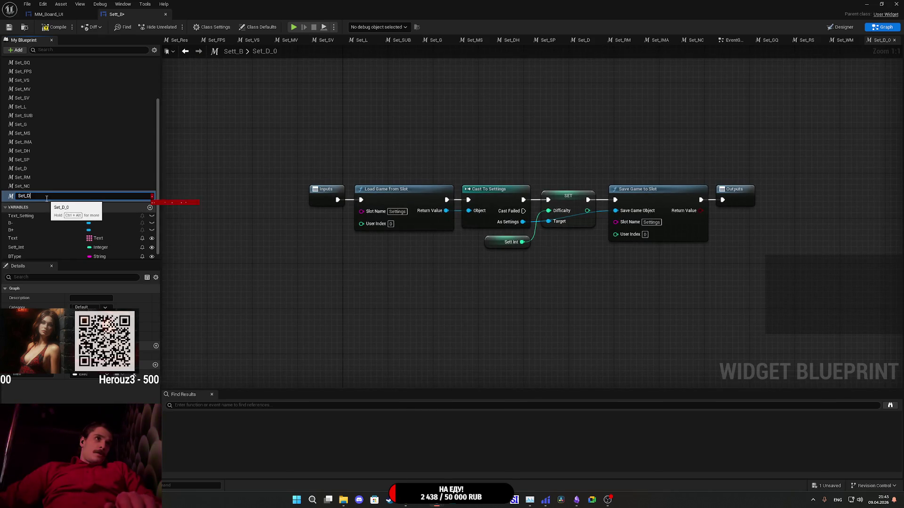
{"action": "key", "text": "BackSpace"}
{"action": "type", "text": "IO"}
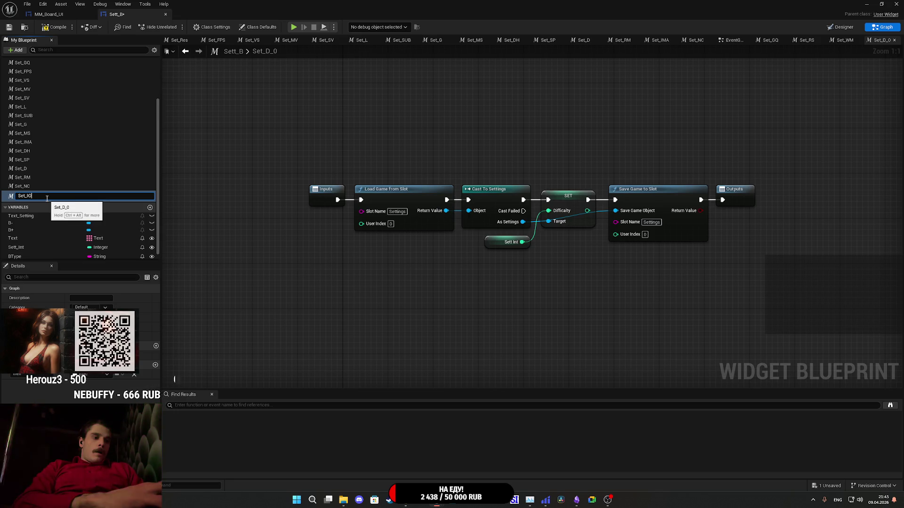
{"action": "type", "text": "H"}
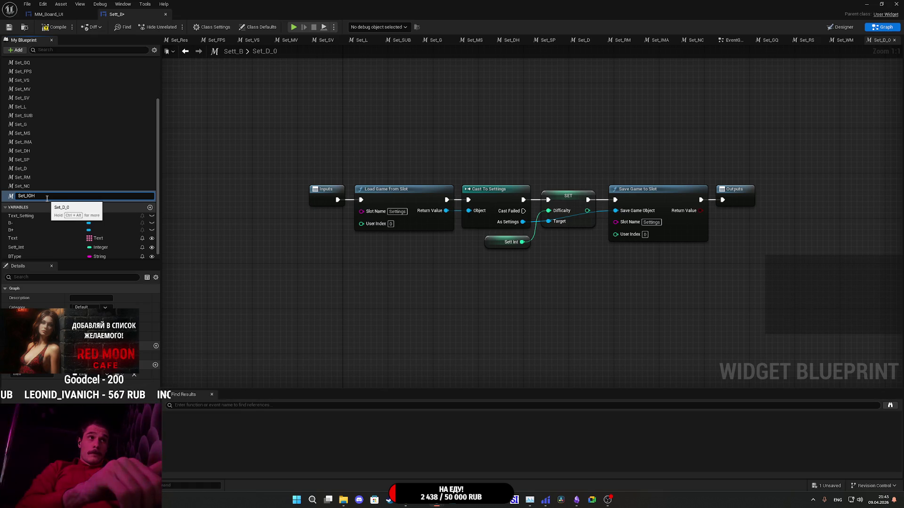
{"action": "key", "text": "Return"}
Duplicate Set_IOH and rename the copy Set_CH.
{"action": "right_click", "coordinate": [47, 198]}
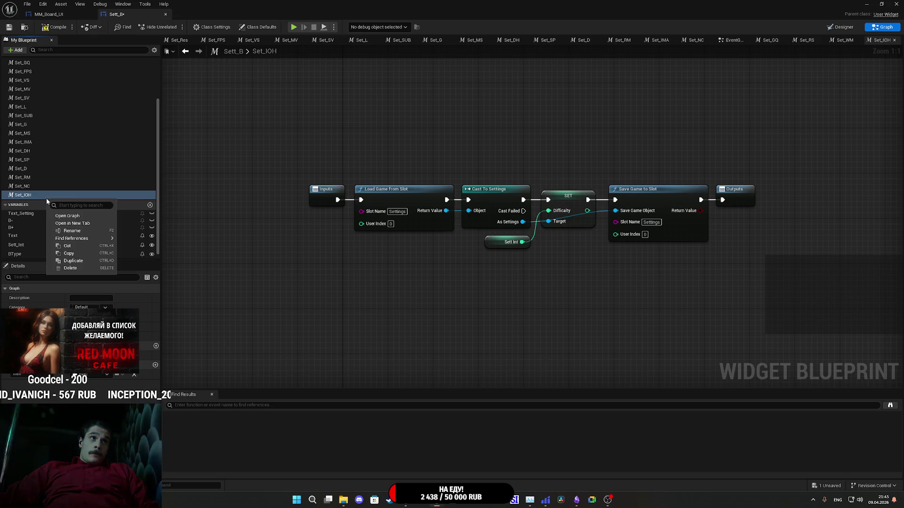
{"action": "left_click", "coordinate": [80, 261]}
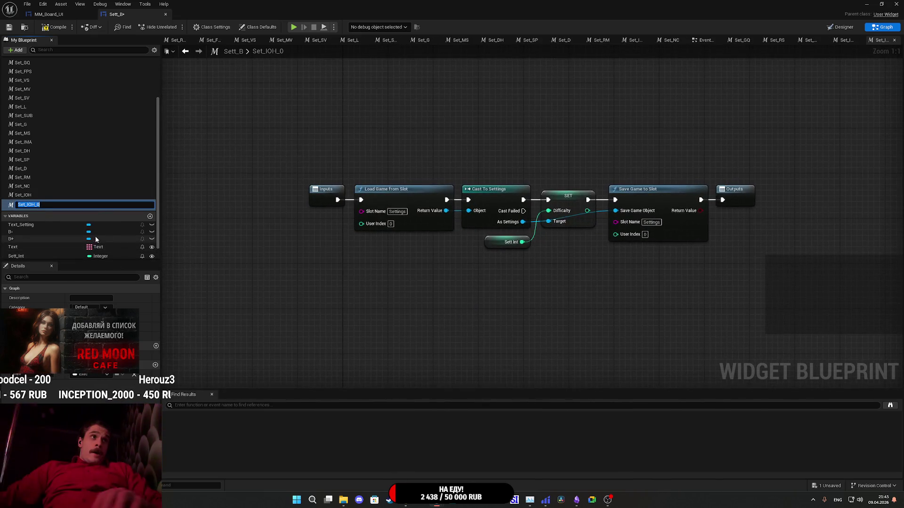
{"action": "key", "text": "End"}
{"action": "key", "text": "BackSpace"}
{"action": "key", "text": "BackSpace"}
{"action": "key", "text": "BackSpace"}
{"action": "key", "text": "BackSpace"}
{"action": "key", "text": "BackSpace"}
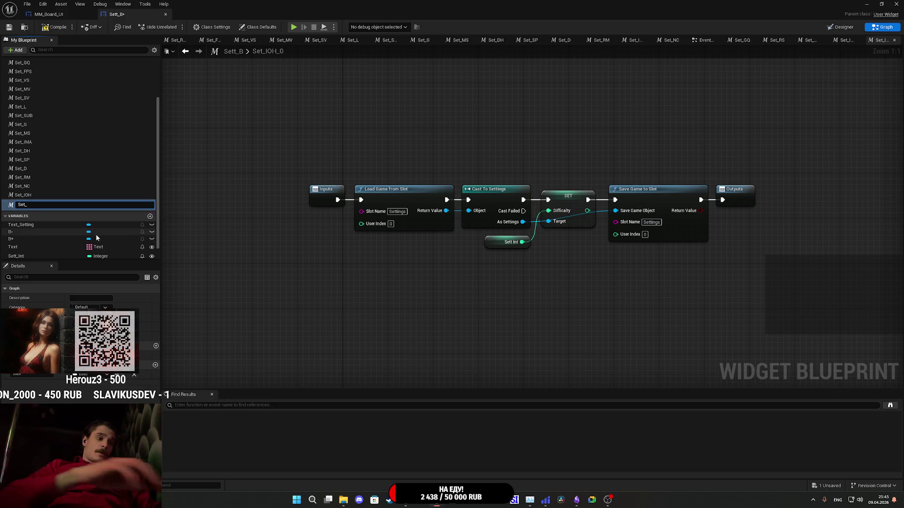
{"action": "type", "text": "CH"}
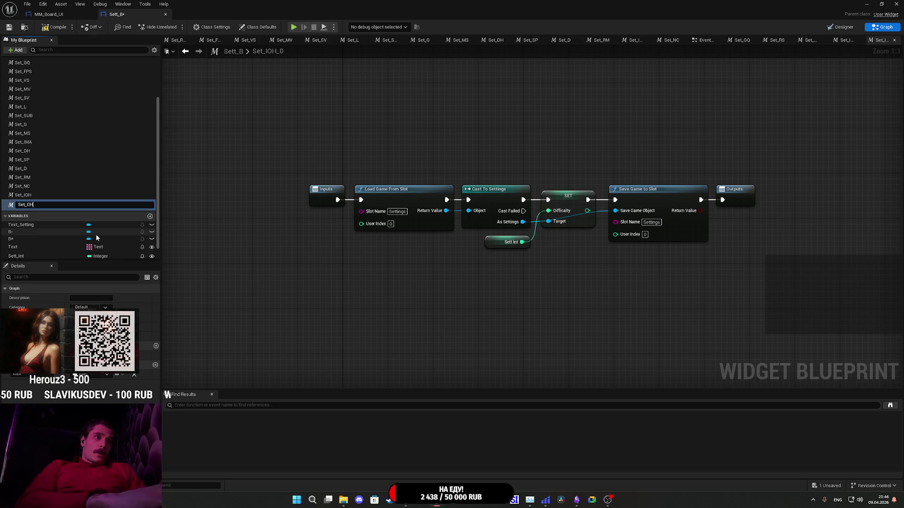
{"action": "key", "text": "Return"}
Duplicate Set_CH into a third macro named Set_HUI.
{"action": "right_click", "coordinate": [37, 204]}
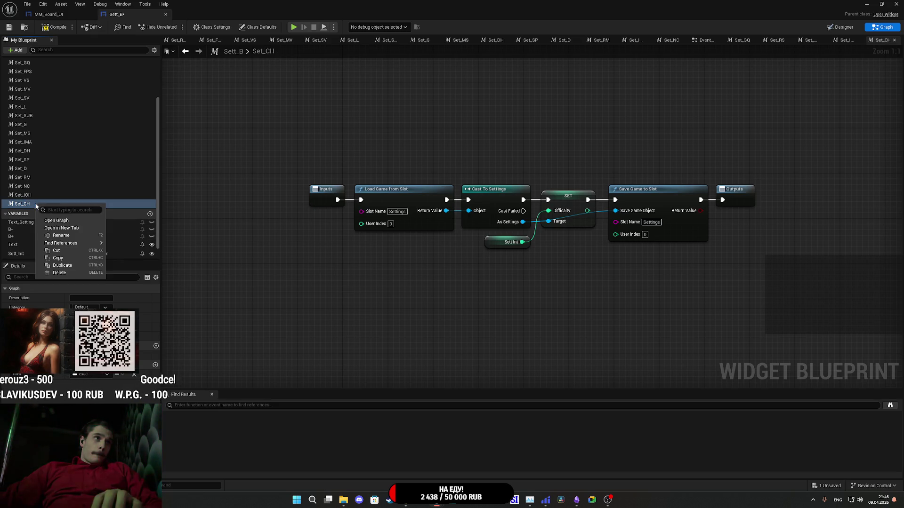
{"action": "left_click", "coordinate": [67, 264]}
{"action": "type", "text": "Set_"}
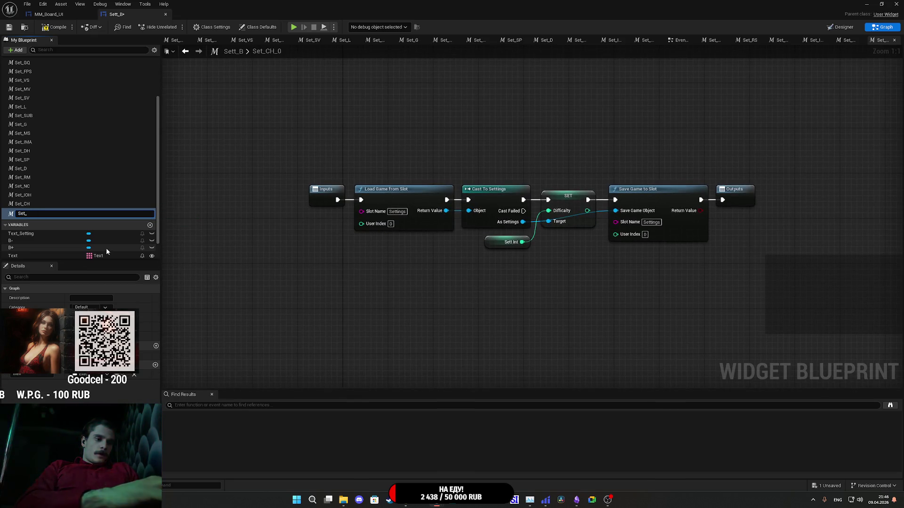
{"action": "type", "text": "CUI"}
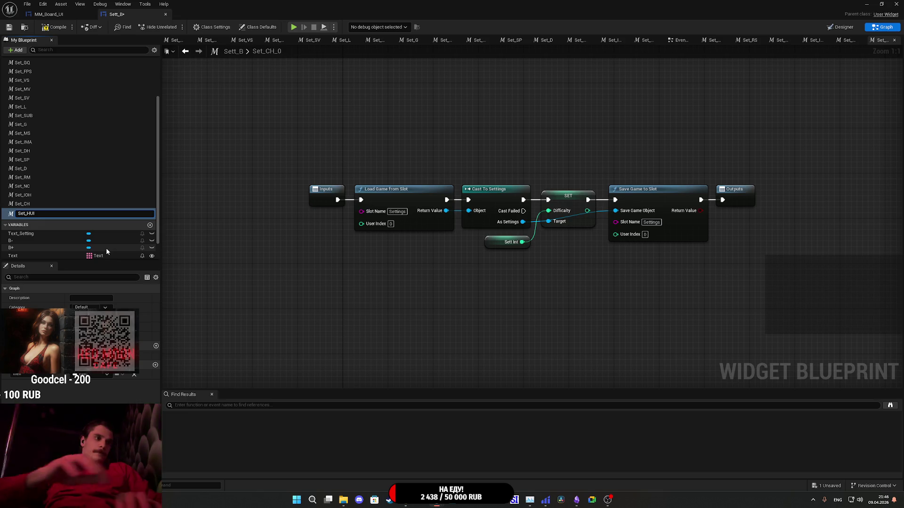
{"action": "key", "text": "Return"}
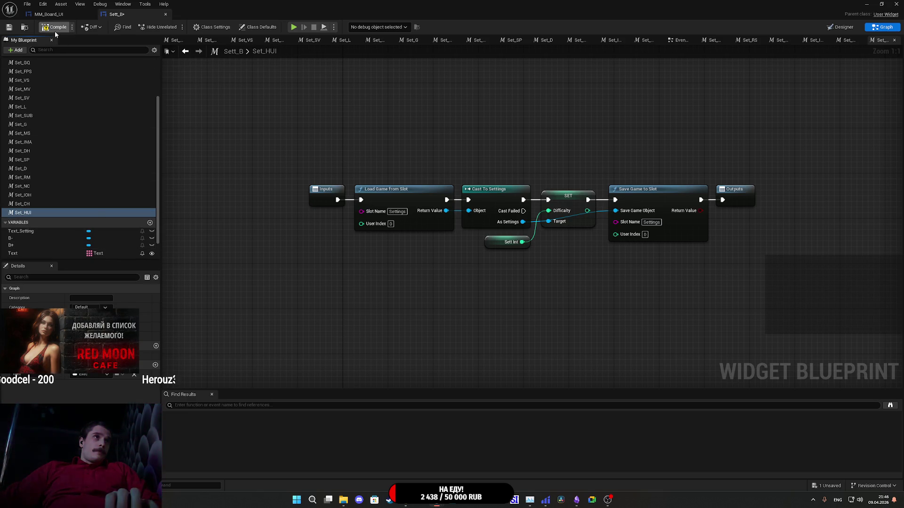
Save Sett_B and add a SET HUI node from As Settings, wired after Cast To Settings.
{"action": "left_click", "coordinate": [9, 28]}
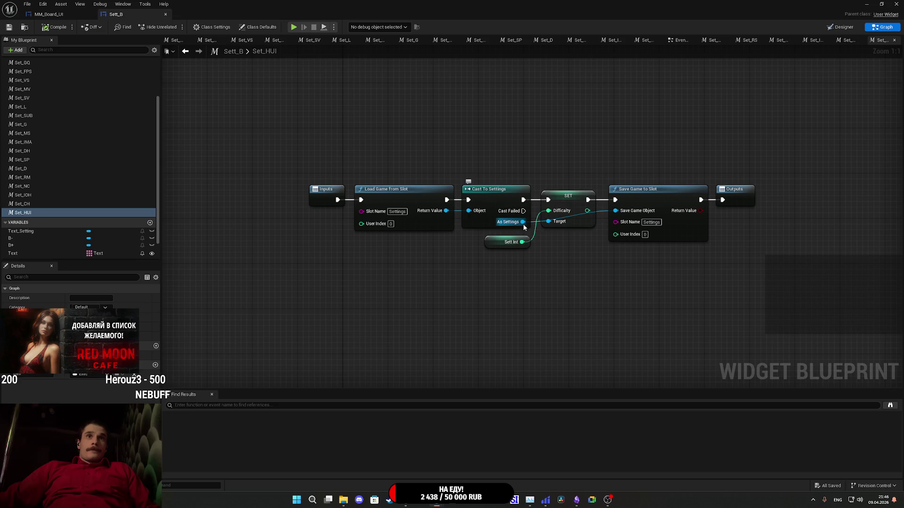
{"action": "left_click_drag", "start_coordinate": [522, 222], "coordinate": [519, 292]}
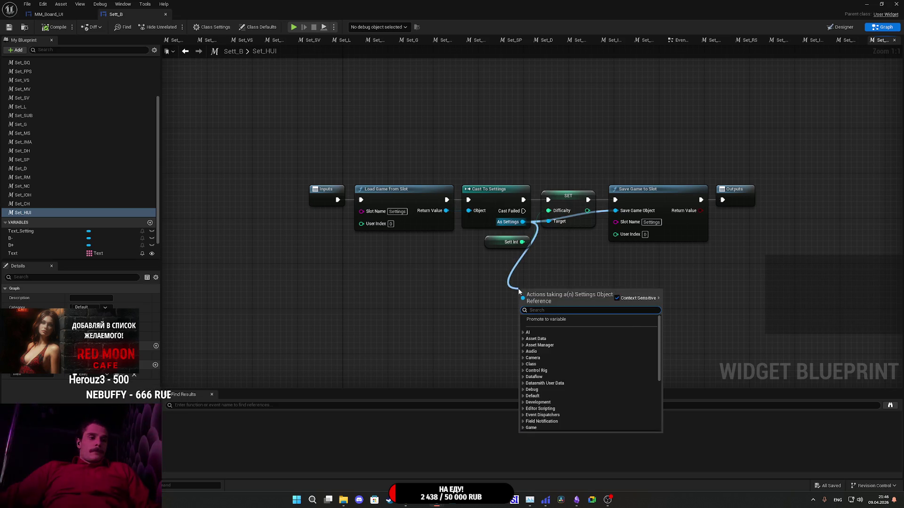
{"action": "type", "text": "hui"}
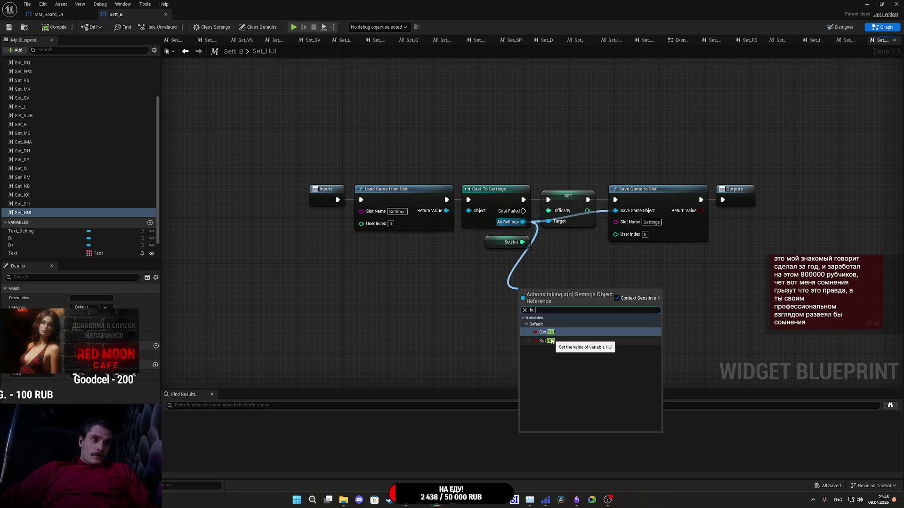
{"action": "left_click", "coordinate": [549, 341]}
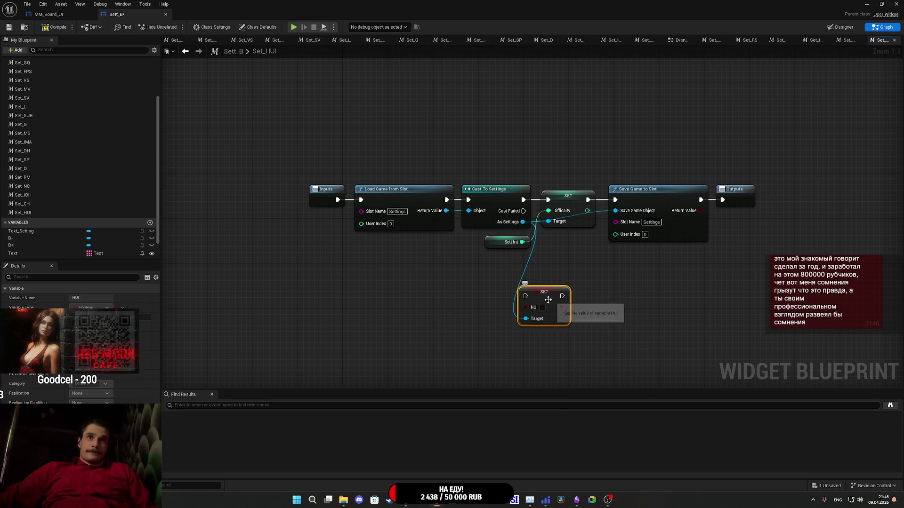
{"action": "mouse_move", "coordinate": [525, 295]}
{"action": "left_mouse_down"}
{"action": "mouse_move", "coordinate": [523, 200]}
{"action": "mouse_move", "coordinate": [559, 141]}
{"action": "left_mouse_up"}
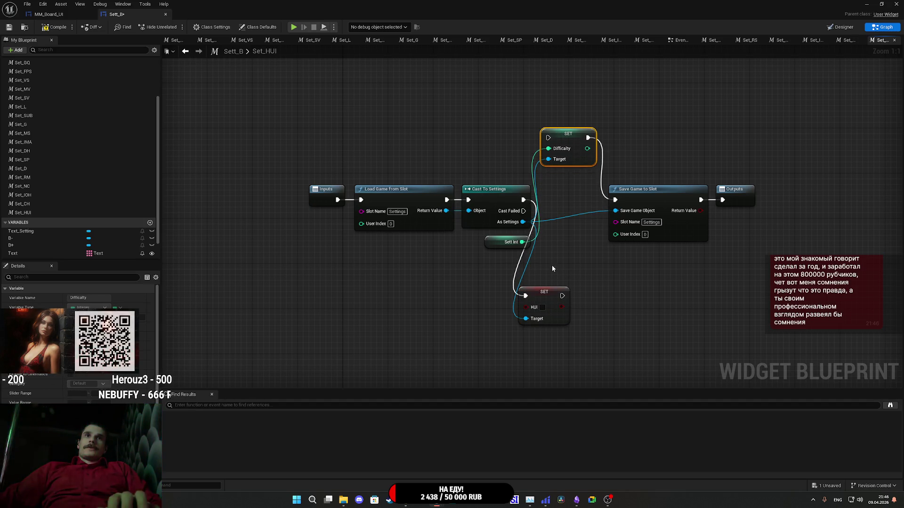
Move the Sett Int node beside SET Difficulty, then switch to the Set_HUI function graph.
{"action": "mouse_move", "coordinate": [551, 265]}
{"action": "left_mouse_down"}
{"action": "mouse_move", "coordinate": [514, 247]}
{"action": "mouse_move", "coordinate": [575, 253]}
{"action": "left_mouse_up"}
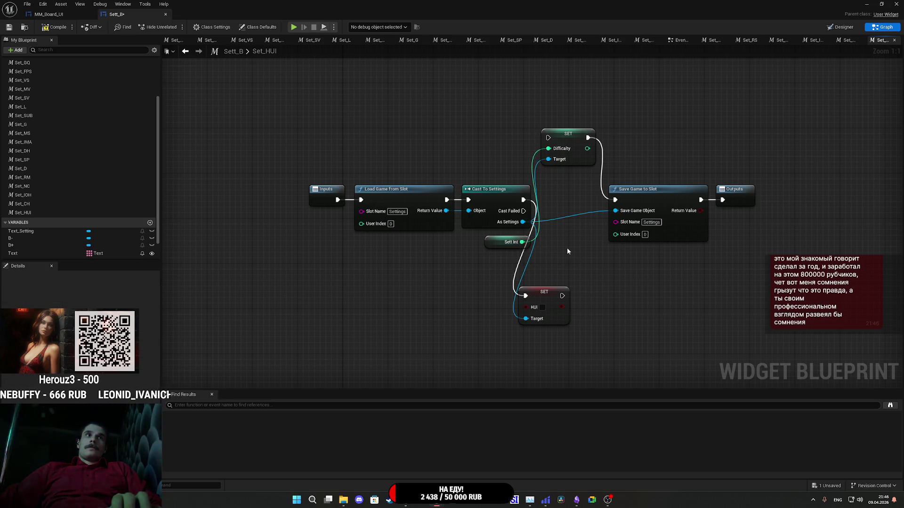
{"action": "mouse_move", "coordinate": [493, 246]}
{"action": "left_mouse_down"}
{"action": "mouse_move", "coordinate": [460, 257]}
{"action": "mouse_move", "coordinate": [476, 150]}
{"action": "left_mouse_up"}
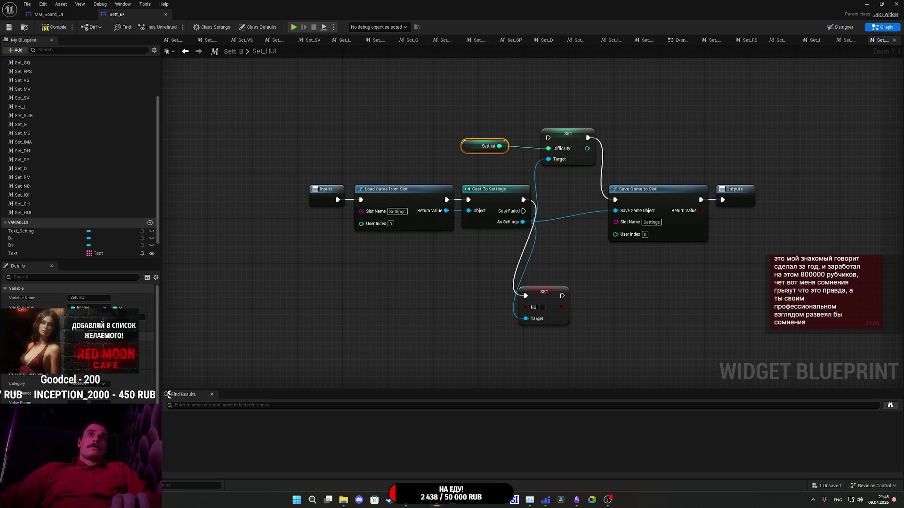
{"action": "scroll", "coordinate": [78, 330], "scroll_direction": "down", "scroll_amount": 1}
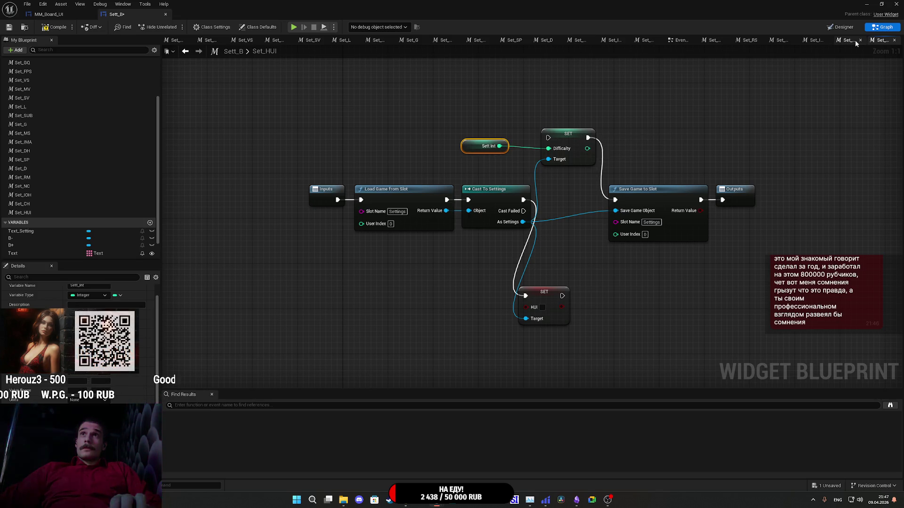
{"action": "left_click", "coordinate": [747, 40]}
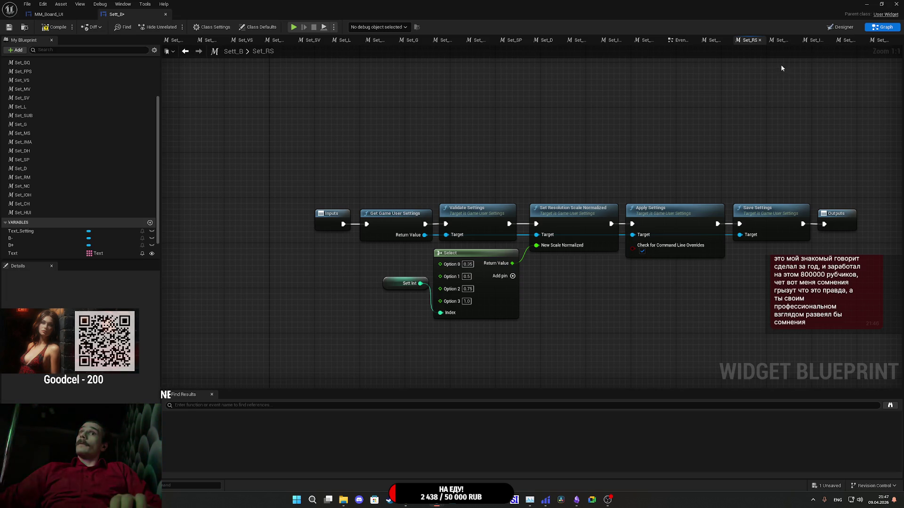
{"action": "left_click", "coordinate": [878, 40]}
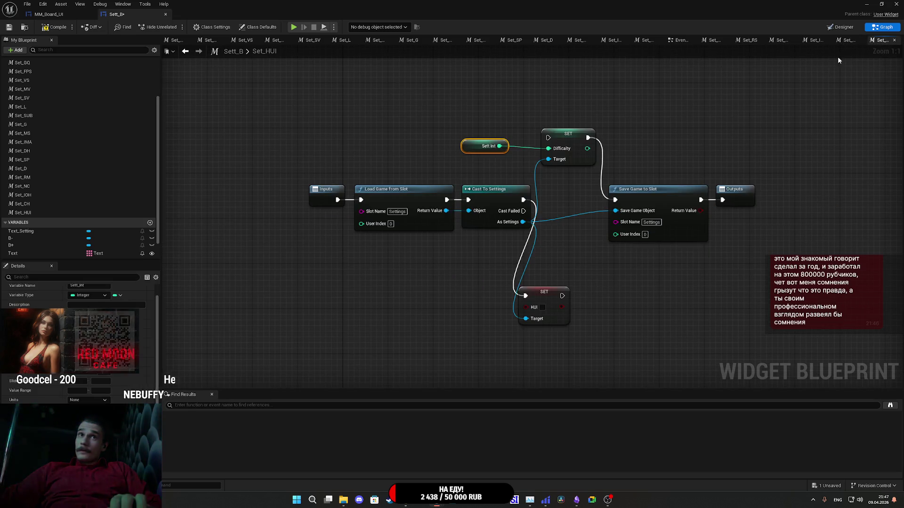
{"action": "left_click", "coordinate": [578, 263]}
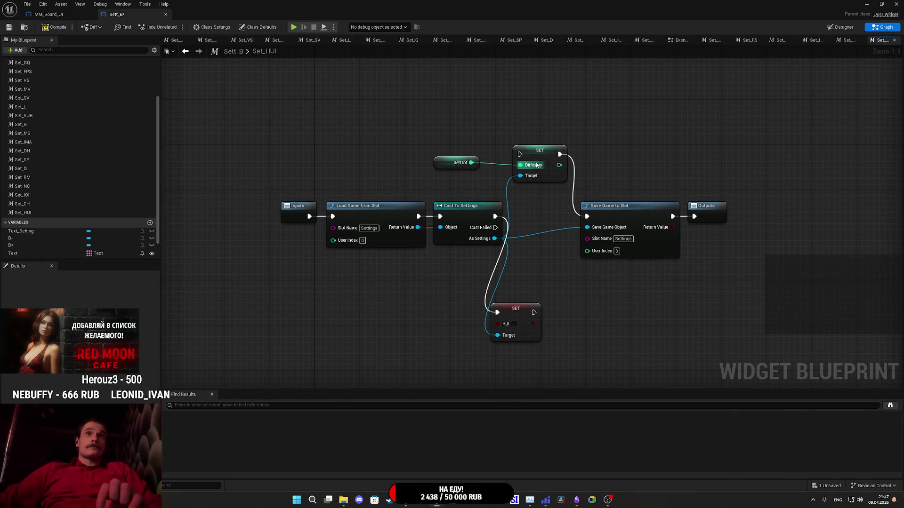
Delete the SET Difficulty node and feed HUI from a Select on Sett Int with Option 1 true.
{"action": "left_click_drag", "start_coordinate": [536, 164], "coordinate": [556, 167]}
{"action": "key", "text": "Delete"}
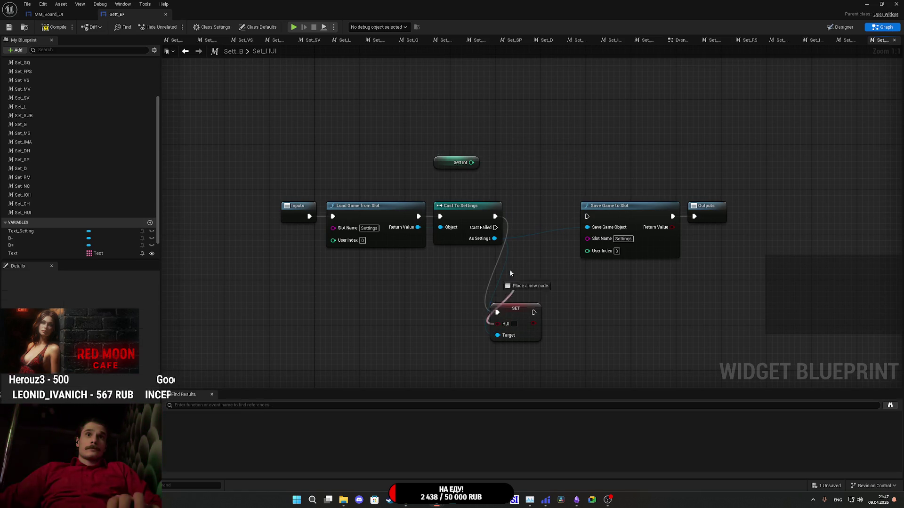
{"action": "left_click_drag", "start_coordinate": [522, 180], "coordinate": [521, 179]}
{"action": "type", "text": "se"}
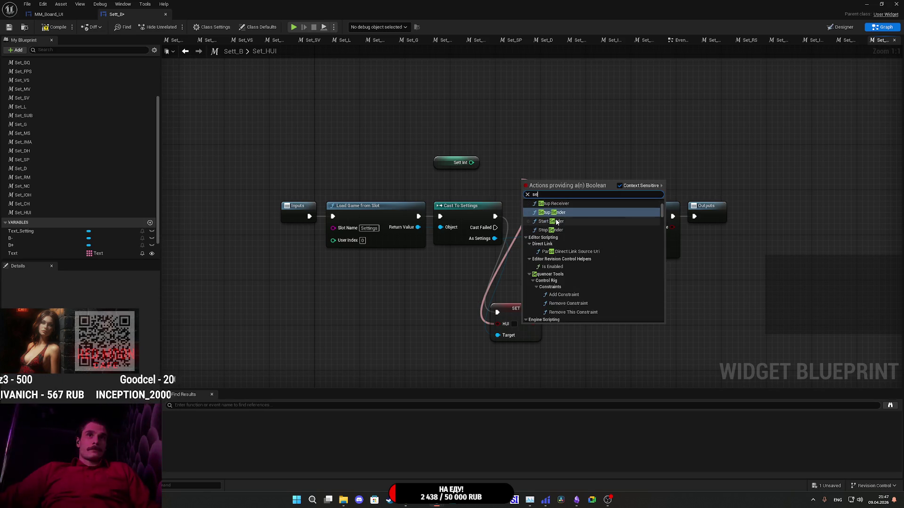
{"action": "type", "text": "lect"}
{"action": "left_click", "coordinate": [552, 319]}
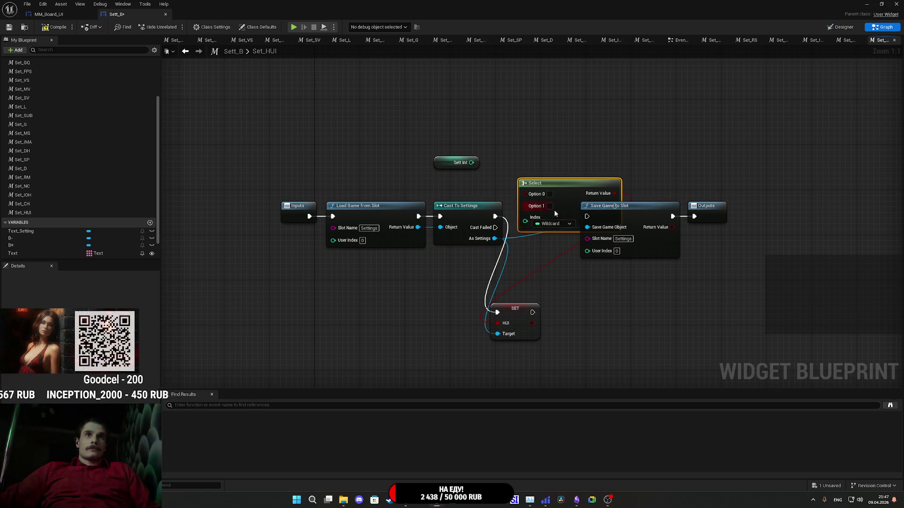
{"action": "left_click_drag", "start_coordinate": [476, 173], "coordinate": [472, 163]}
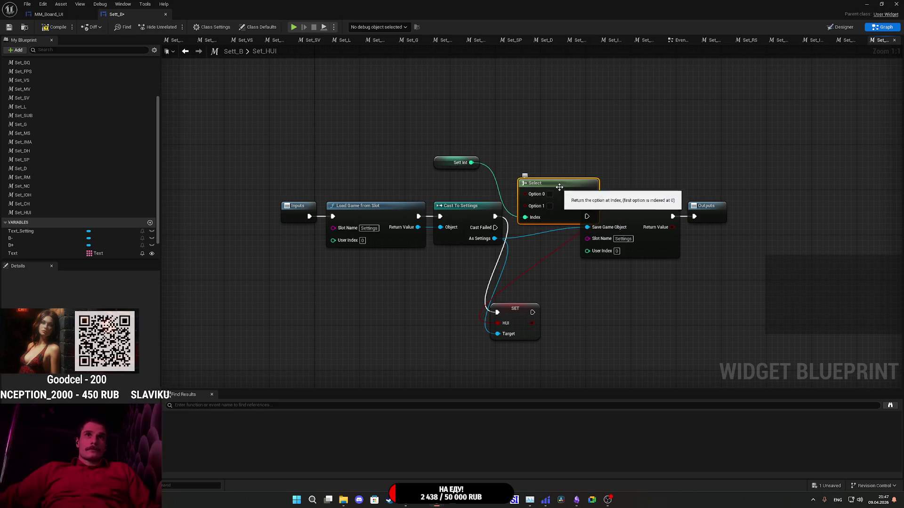
{"action": "mouse_move", "coordinate": [561, 187]}
{"action": "left_mouse_down"}
{"action": "mouse_move", "coordinate": [422, 300]}
{"action": "mouse_move", "coordinate": [447, 319]}
{"action": "left_mouse_up"}
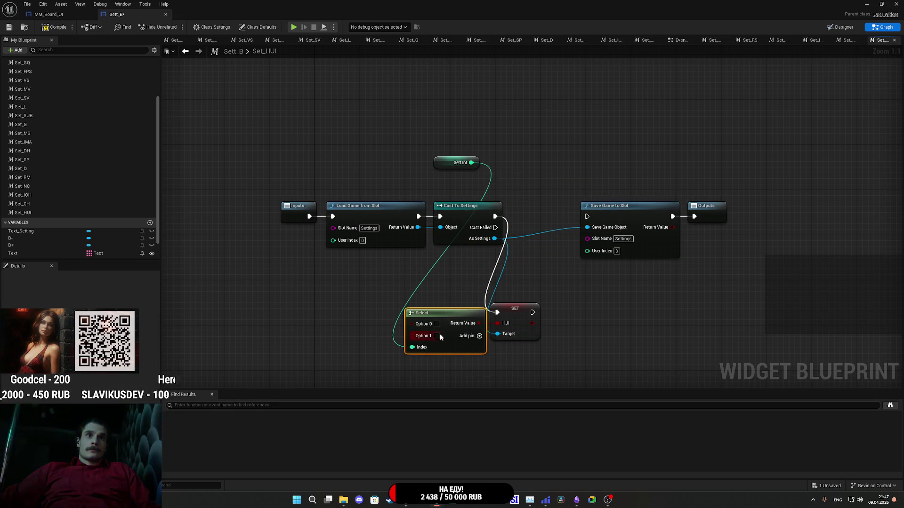
{"action": "left_click", "coordinate": [436, 336]}
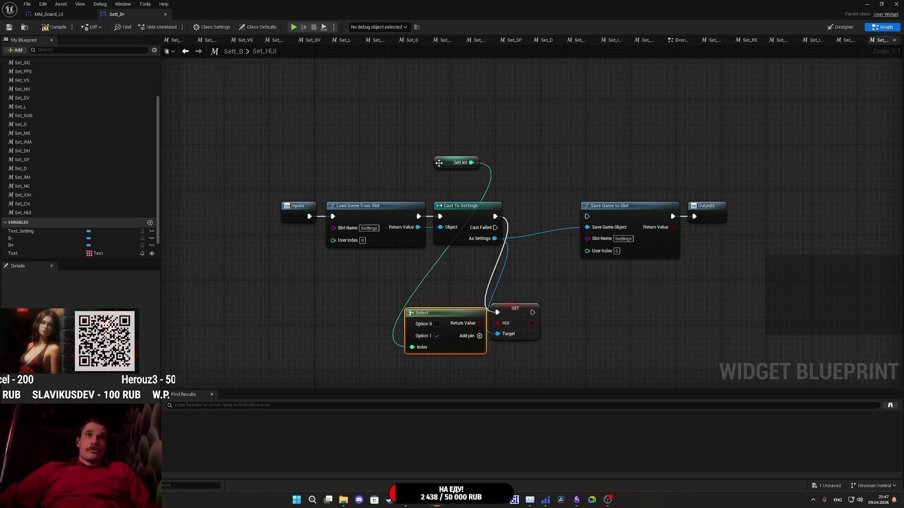
Run Save Game to Slot after SET HUI and arrange the nodes between cast and save.
{"action": "mouse_move", "coordinate": [439, 167]}
{"action": "left_mouse_down"}
{"action": "mouse_move", "coordinate": [326, 327]}
{"action": "mouse_move", "coordinate": [351, 351]}
{"action": "left_mouse_up"}
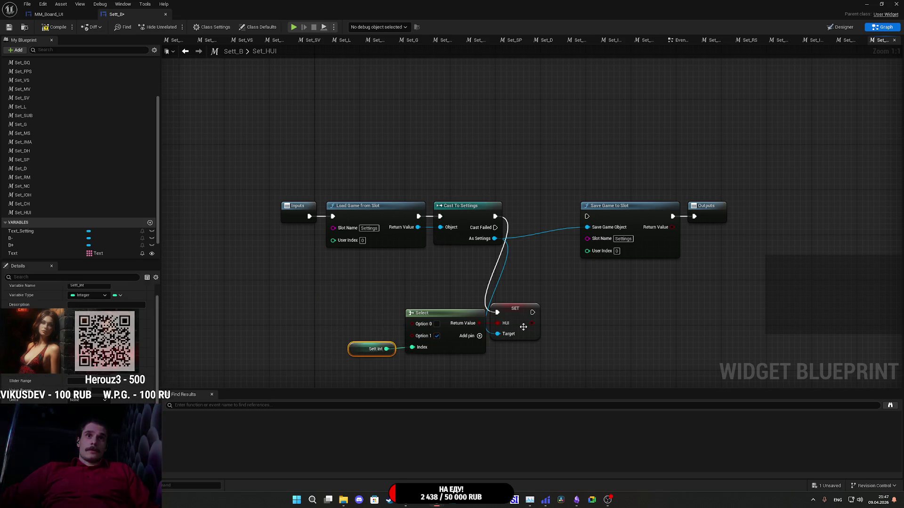
{"action": "mouse_move", "coordinate": [533, 312]}
{"action": "left_mouse_down"}
{"action": "mouse_move", "coordinate": [551, 324]}
{"action": "mouse_move", "coordinate": [600, 226]}
{"action": "mouse_move", "coordinate": [587, 216]}
{"action": "left_mouse_up"}
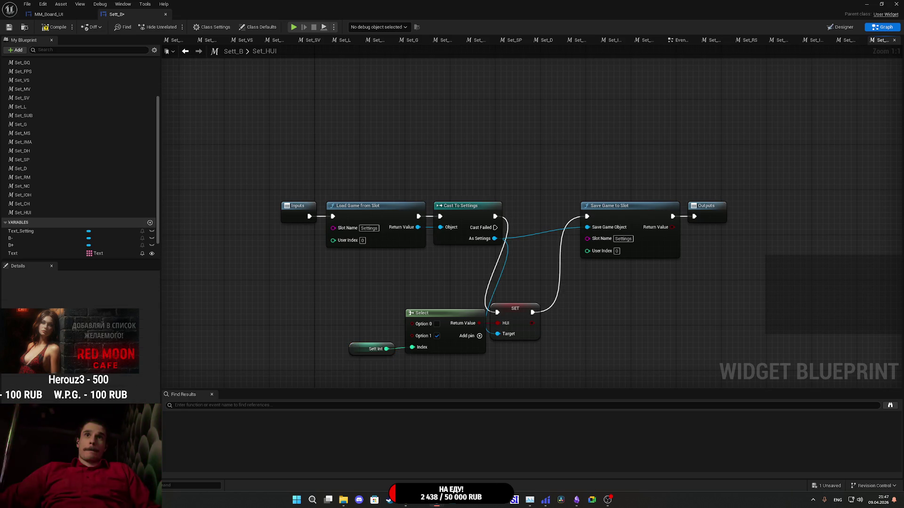
{"action": "mouse_move", "coordinate": [678, 299]}
{"action": "left_mouse_down"}
{"action": "mouse_move", "coordinate": [561, 211]}
{"action": "mouse_move", "coordinate": [597, 224]}
{"action": "left_mouse_up"}
{"action": "left_click", "coordinate": [510, 351]}
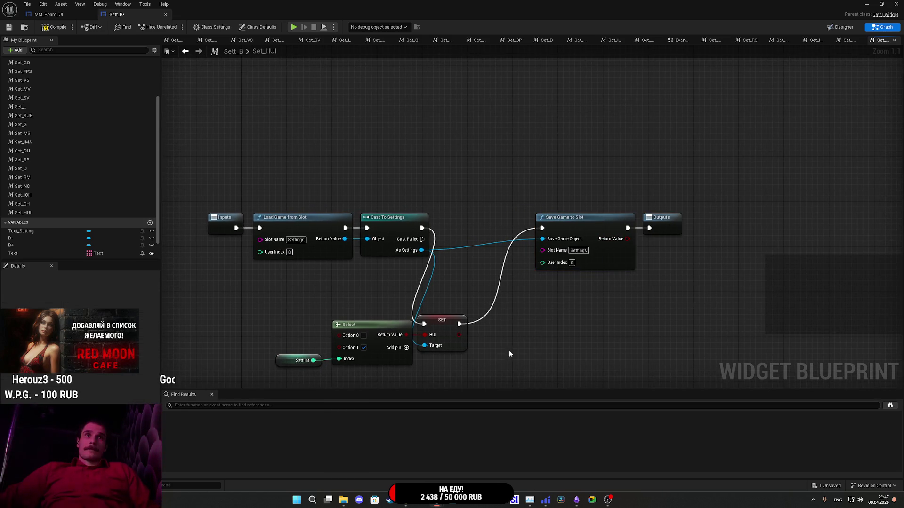
{"action": "left_click_drag", "start_coordinate": [451, 377], "coordinate": [487, 348]}
{"action": "left_click_drag", "start_coordinate": [424, 356], "coordinate": [351, 320]}
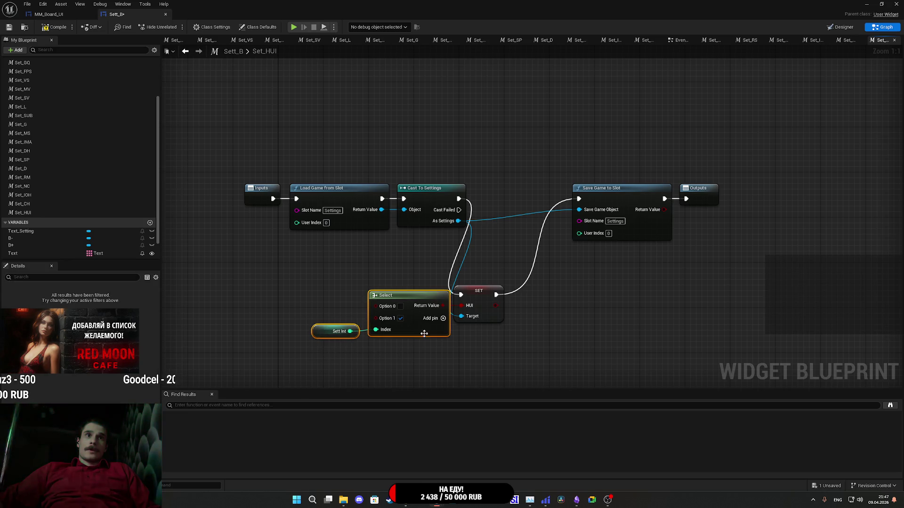
{"action": "mouse_move", "coordinate": [433, 325]}
{"action": "left_mouse_down"}
{"action": "mouse_move", "coordinate": [434, 290]}
{"action": "mouse_move", "coordinate": [450, 268]}
{"action": "left_mouse_up"}
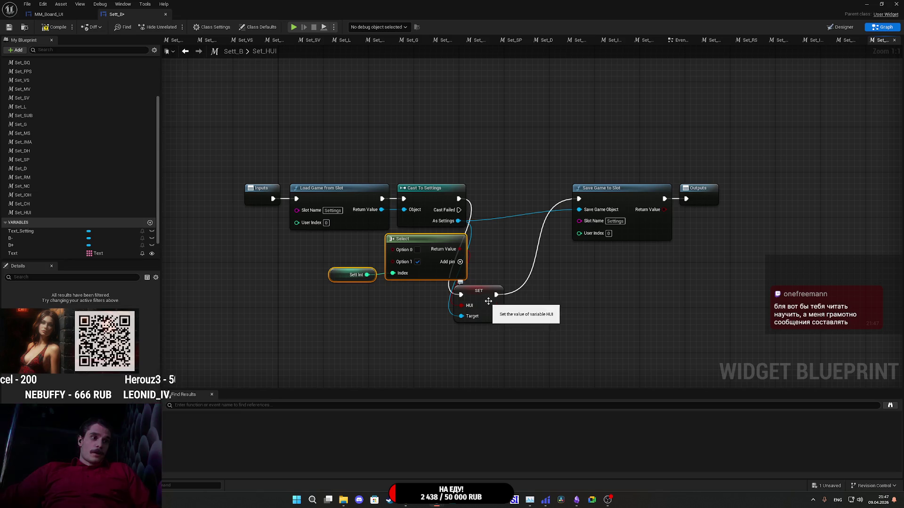
{"action": "left_click_drag", "start_coordinate": [491, 298], "coordinate": [510, 209]}
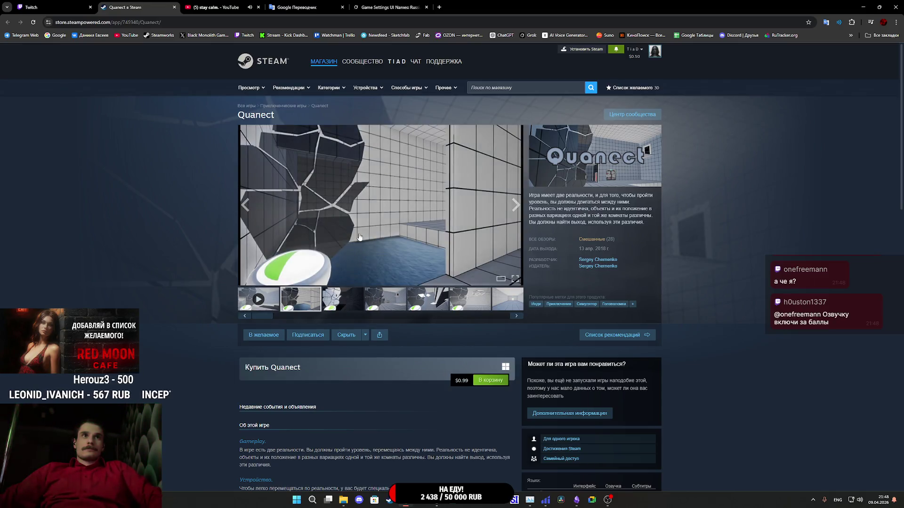
{"action": "left_click", "coordinate": [359, 236]}
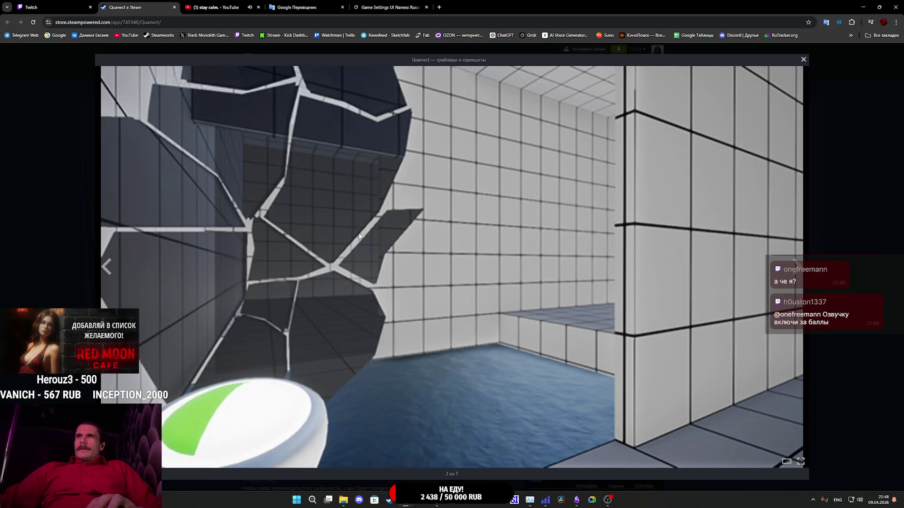
{"action": "left_click", "coordinate": [359, 235]}
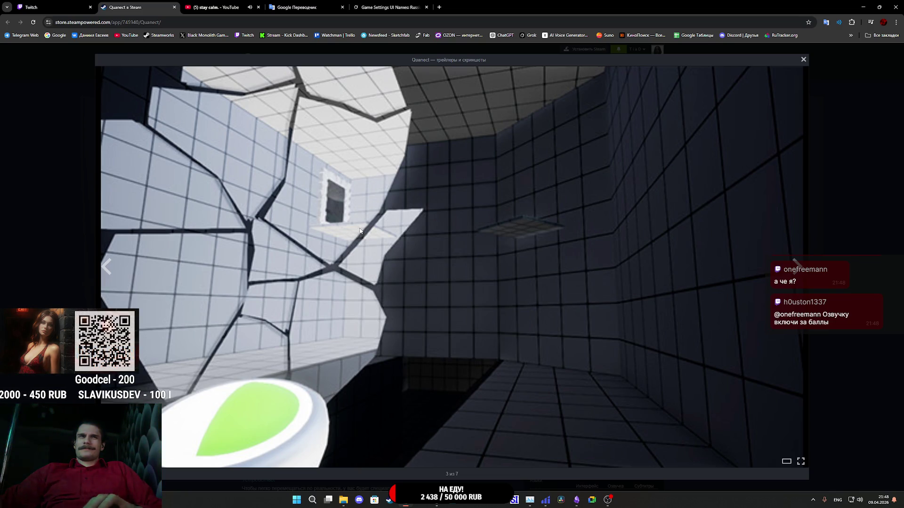
{"action": "left_click", "coordinate": [360, 231]}
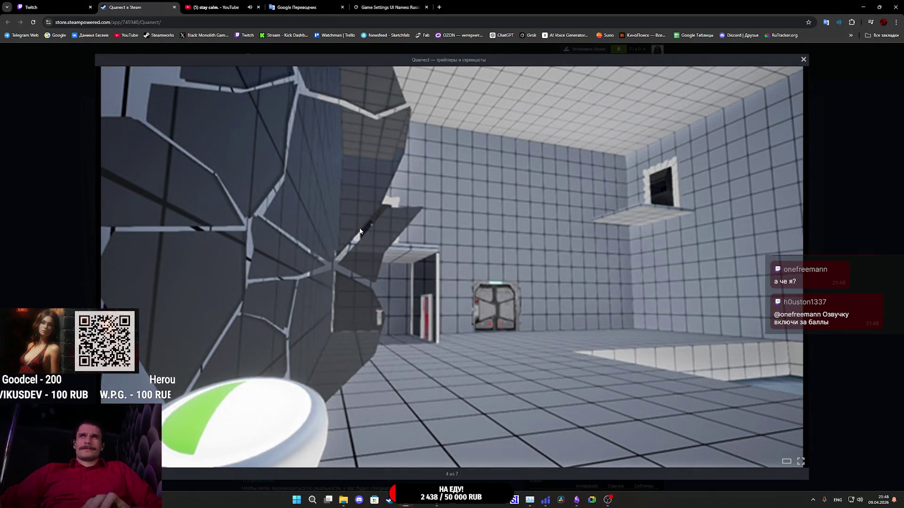
{"action": "left_click", "coordinate": [360, 231]}
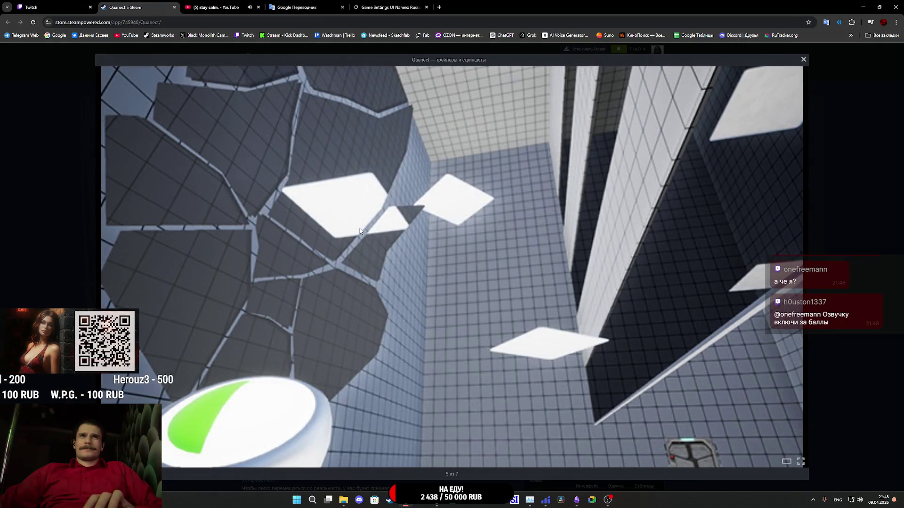
{"action": "left_click", "coordinate": [359, 231]}
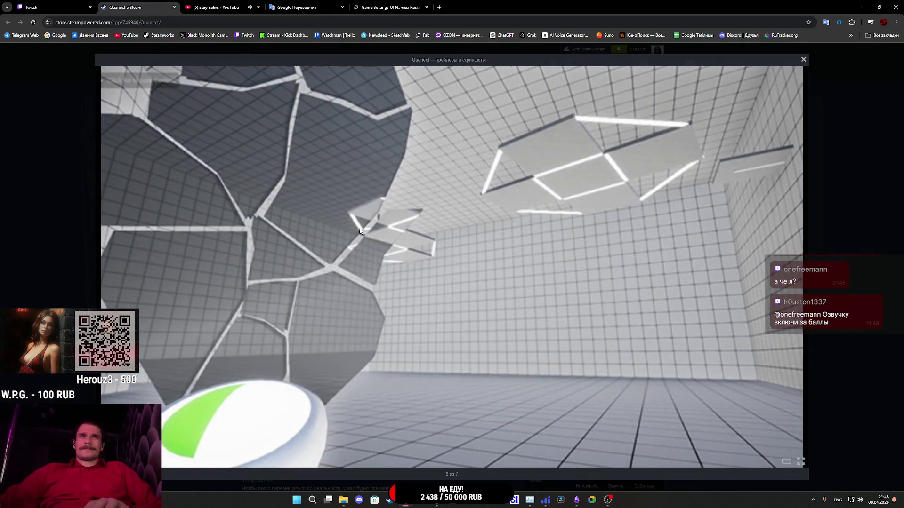
{"action": "left_click", "coordinate": [360, 230]}
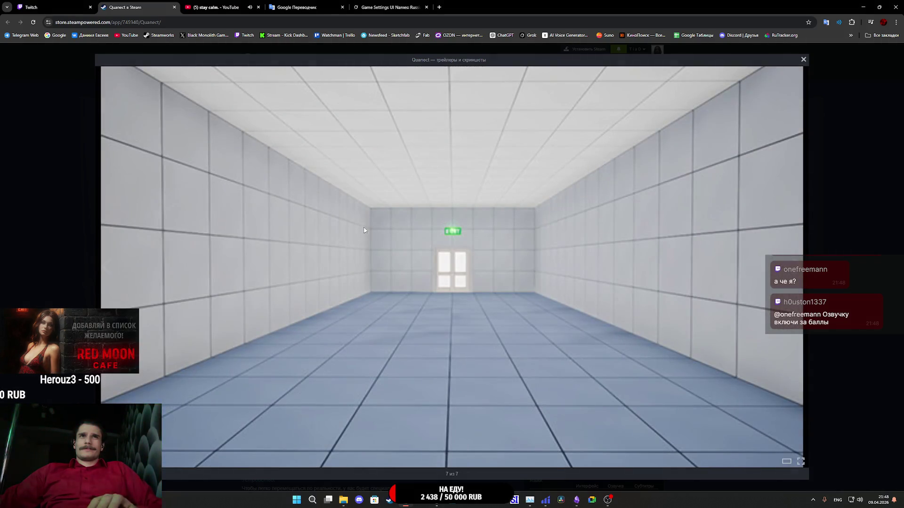
{"action": "left_click", "coordinate": [888, 237]}
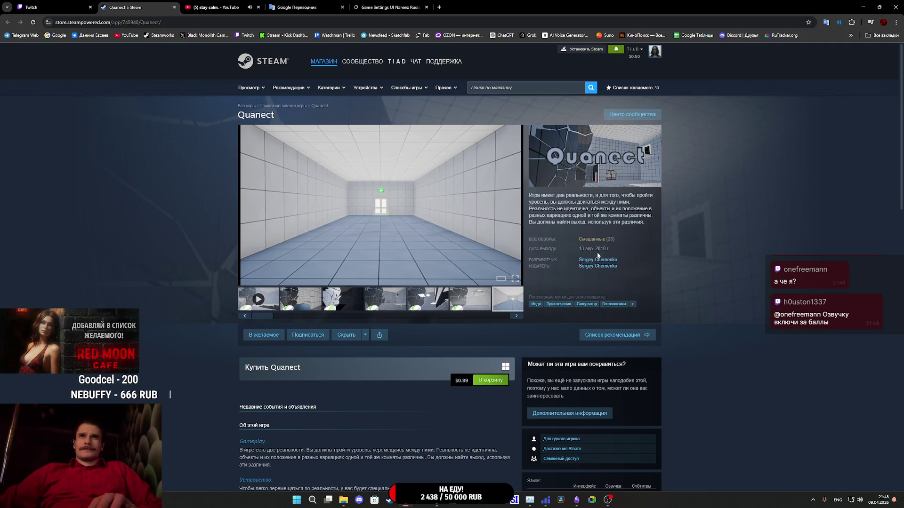
{"action": "scroll", "coordinate": [598, 256], "scroll_direction": "down", "scroll_amount": 5}
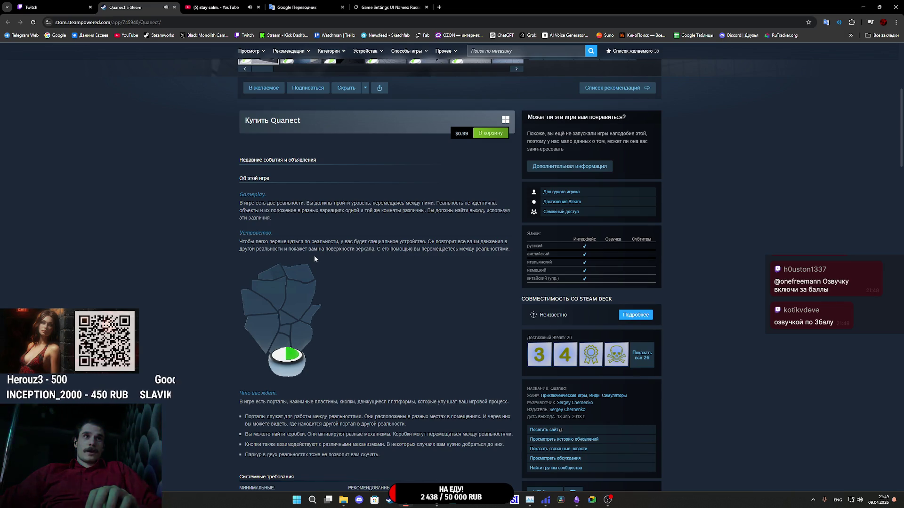
{"action": "scroll", "coordinate": [353, 258], "scroll_direction": "up", "scroll_amount": 5}
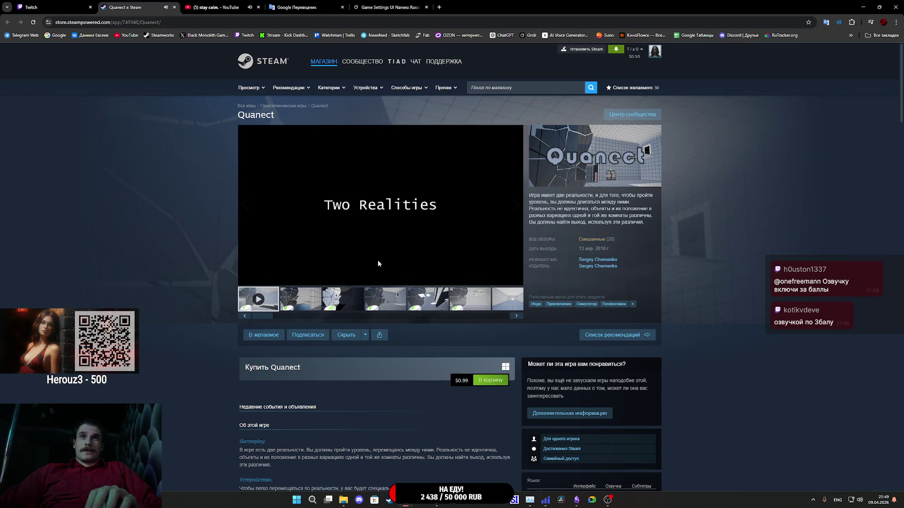
{"action": "mouse_move", "coordinate": [378, 260]}
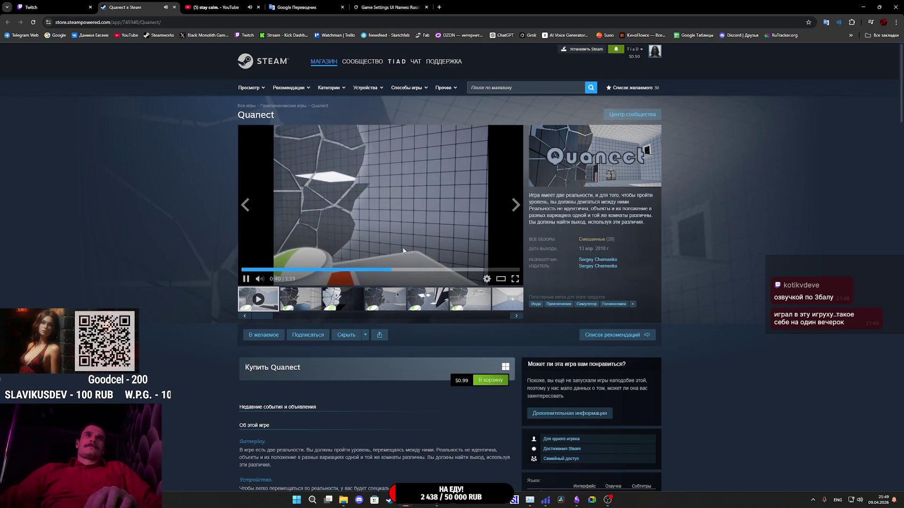
Skip the Quanect trailer ahead to about 1:05, pausing and resuming it once.
{"action": "left_click", "coordinate": [428, 270]}
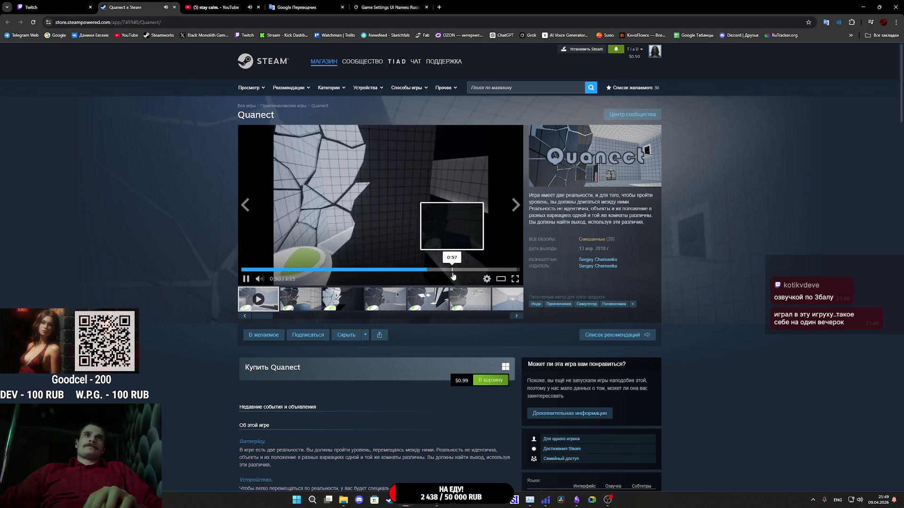
{"action": "left_click", "coordinate": [455, 270]}
{"action": "left_click", "coordinate": [419, 234]}
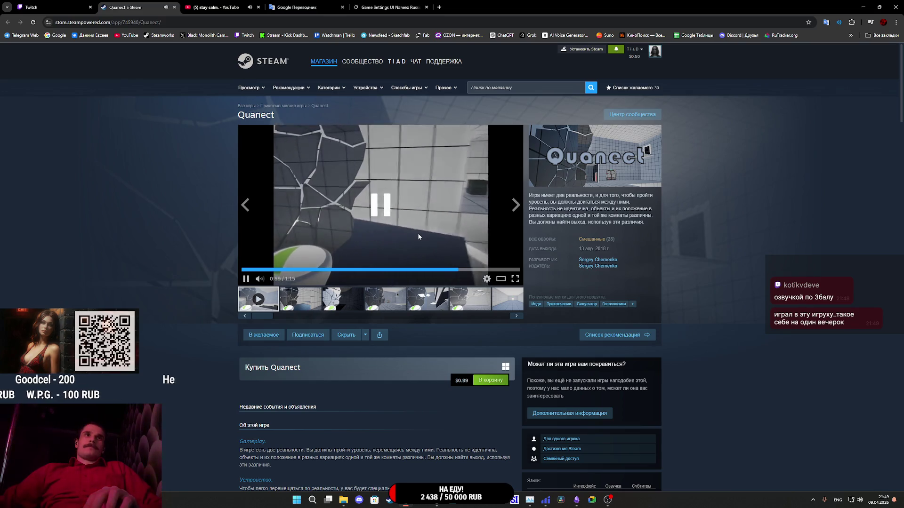
{"action": "left_click", "coordinate": [433, 225]}
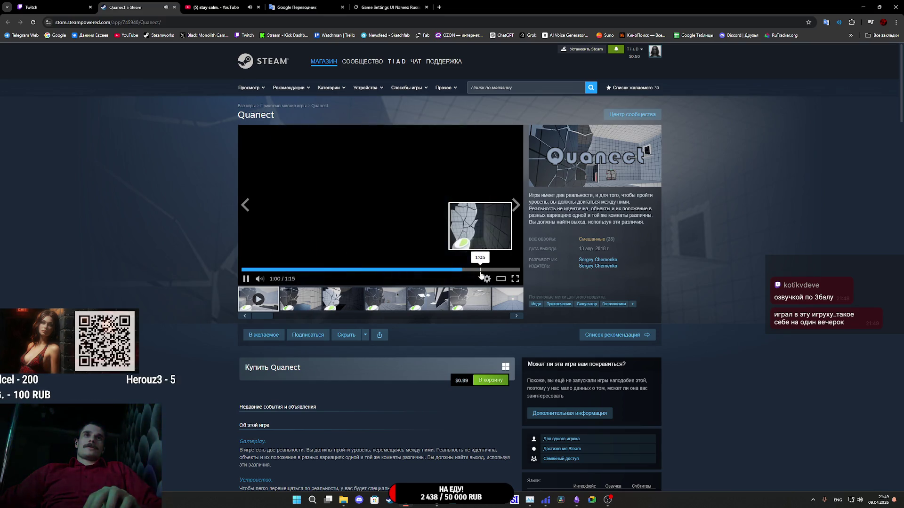
{"action": "left_click", "coordinate": [481, 269]}
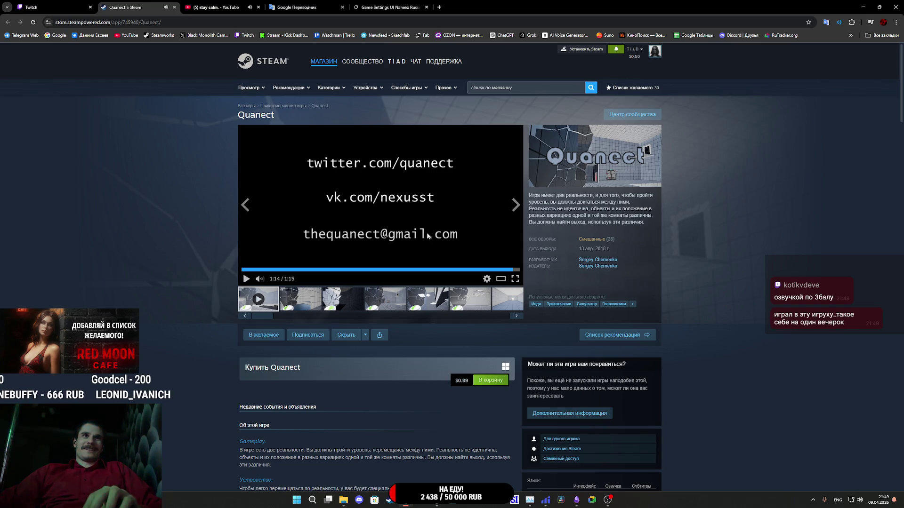
Scroll back to the top of the Quanect Steam page and close its browser tab.
{"action": "scroll", "coordinate": [441, 312], "scroll_direction": "down", "scroll_amount": 13}
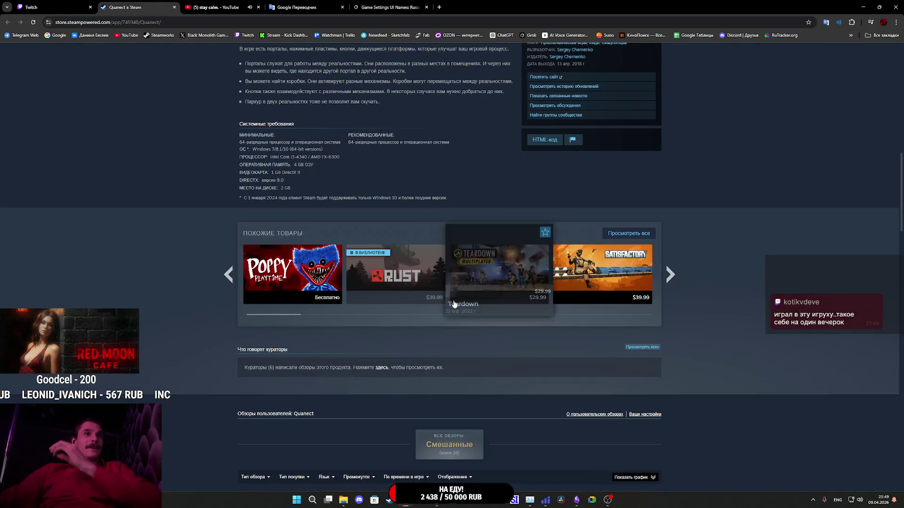
{"action": "mouse_move", "coordinate": [457, 309]}
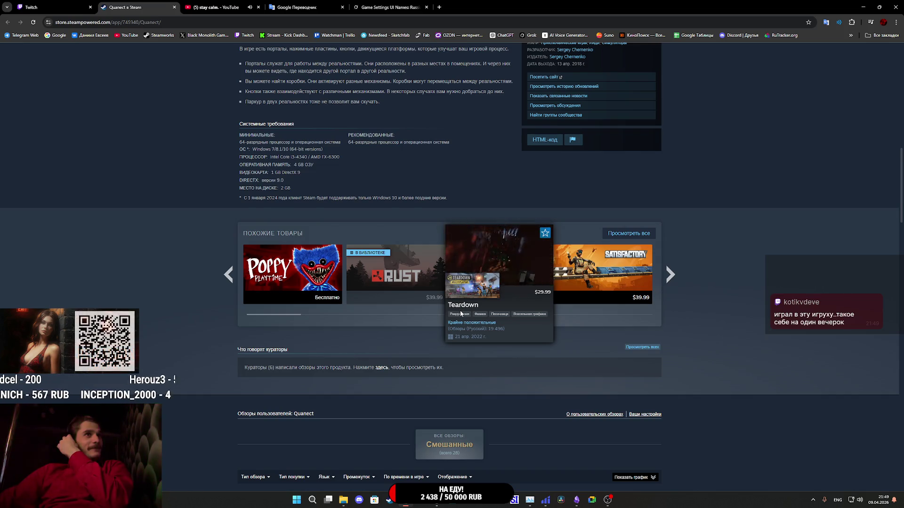
{"action": "scroll", "coordinate": [459, 311], "scroll_direction": "up", "scroll_amount": 5}
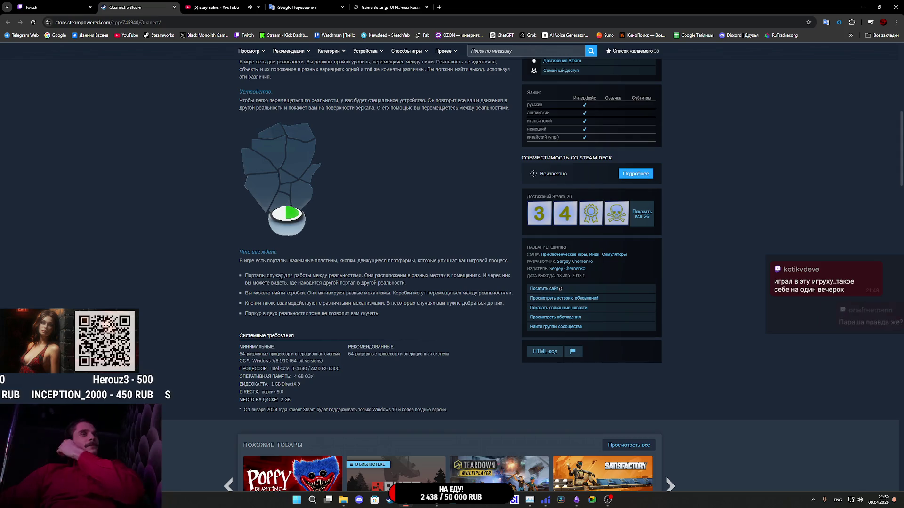
{"action": "scroll", "coordinate": [292, 207], "scroll_direction": "up", "scroll_amount": 5}
{"action": "scroll", "coordinate": [288, 414], "scroll_direction": "up", "scroll_amount": 4}
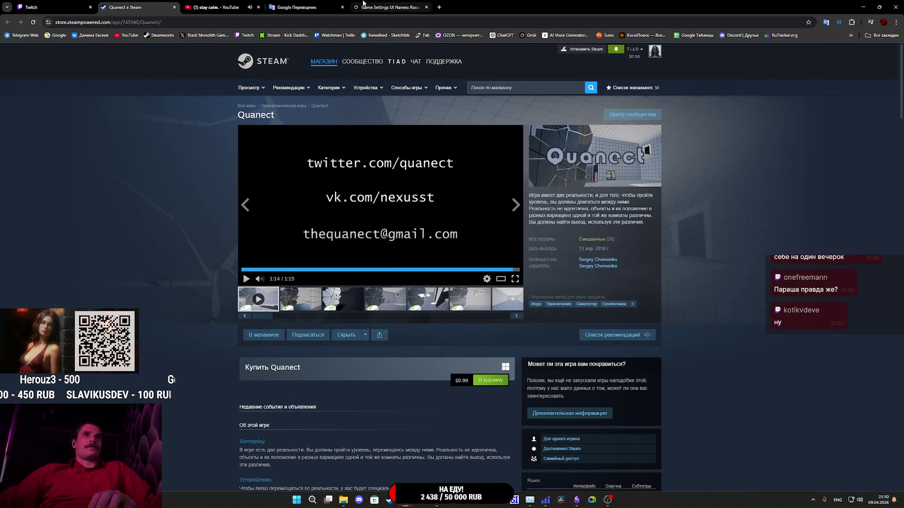
{"action": "middle_click", "coordinate": [114, 5]}
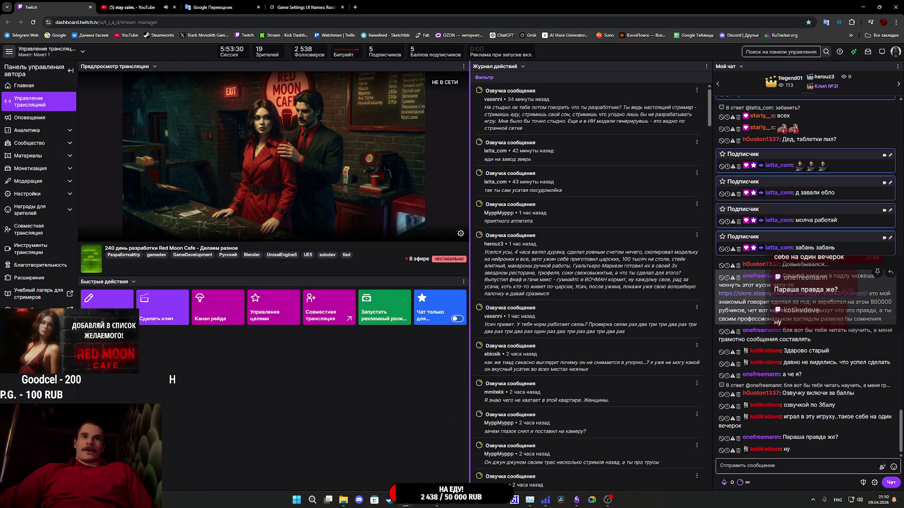
Switch back to the Unreal Engine Sett_B editor window from the taskbar.
{"action": "mouse_move", "coordinate": [575, 505]}
{"action": "mouse_move", "coordinate": [436, 500]}
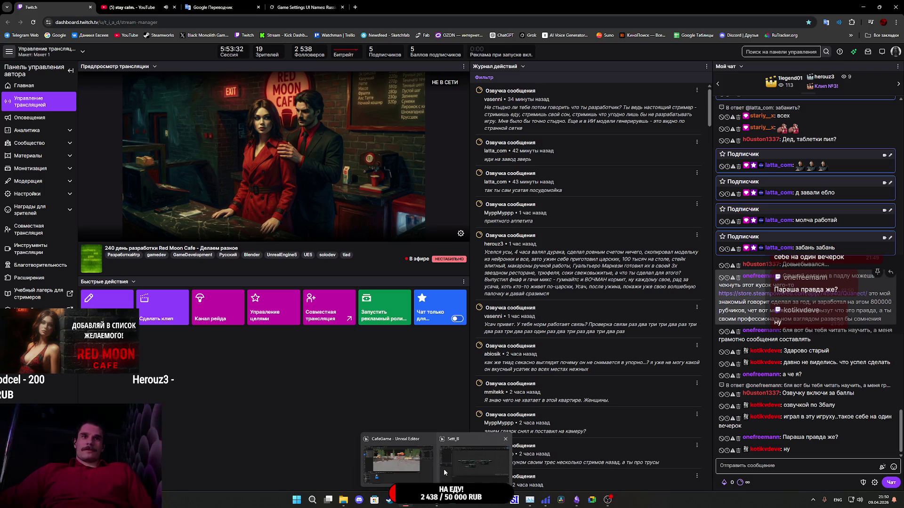
{"action": "left_click", "coordinate": [445, 466]}
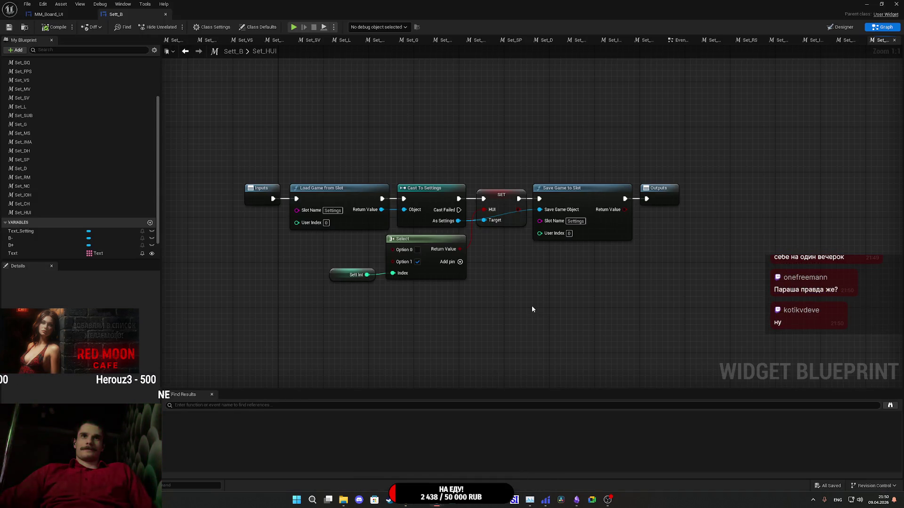
Copy the Select and Sett Int nodes into Set_CH and delete its old Difficulty setter.
{"action": "left_click_drag", "start_coordinate": [438, 314], "coordinate": [325, 262]}
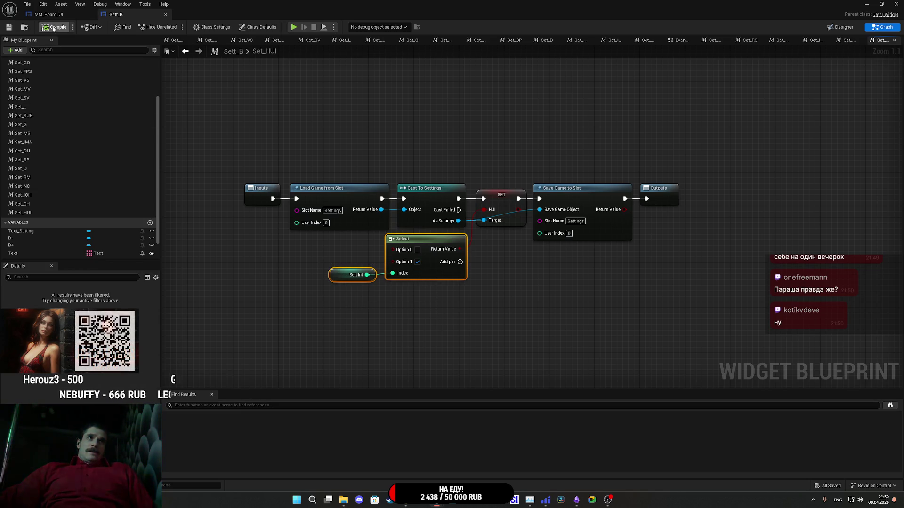
{"action": "left_click", "coordinate": [21, 203]}
{"action": "double_click", "coordinate": [38, 206]}
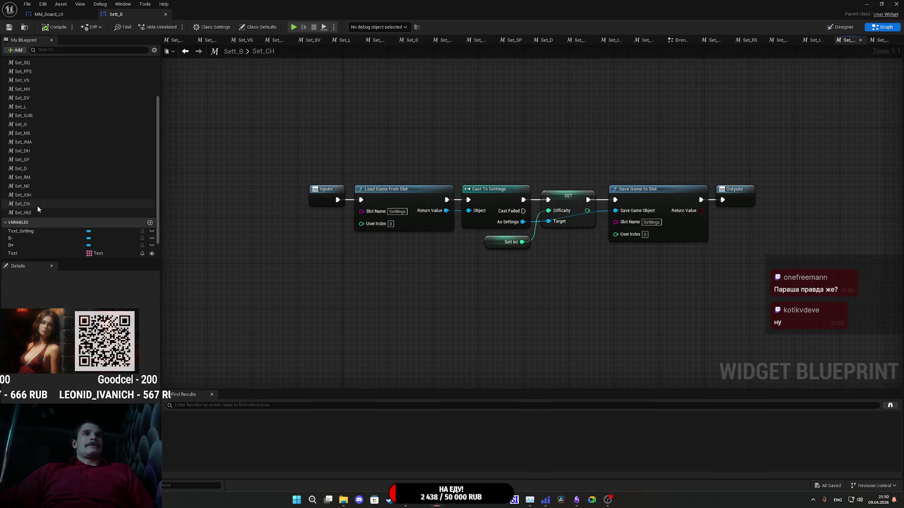
{"action": "key", "text": "ctrl+v"}
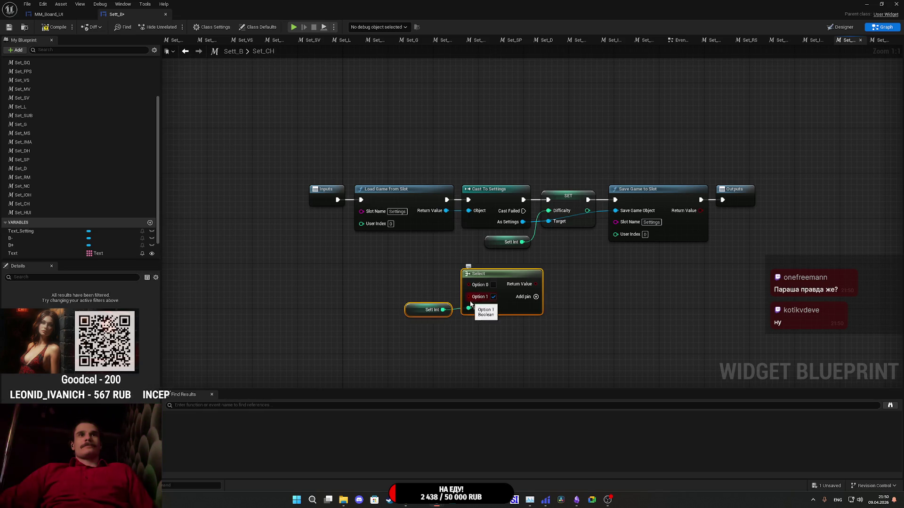
{"action": "left_click_drag", "start_coordinate": [583, 294], "coordinate": [529, 307]}
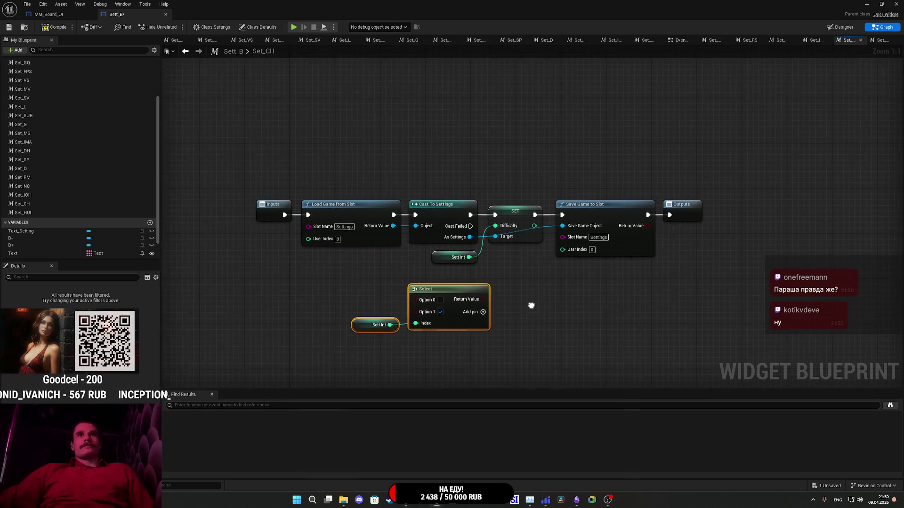
{"action": "left_click", "coordinate": [515, 214]}
{"action": "mouse_move", "coordinate": [519, 266]}
{"action": "left_mouse_down"}
{"action": "mouse_move", "coordinate": [429, 250]}
{"action": "mouse_move", "coordinate": [477, 247]}
{"action": "mouse_move", "coordinate": [438, 265]}
{"action": "left_mouse_up"}
{"action": "key", "text": "Delete"}
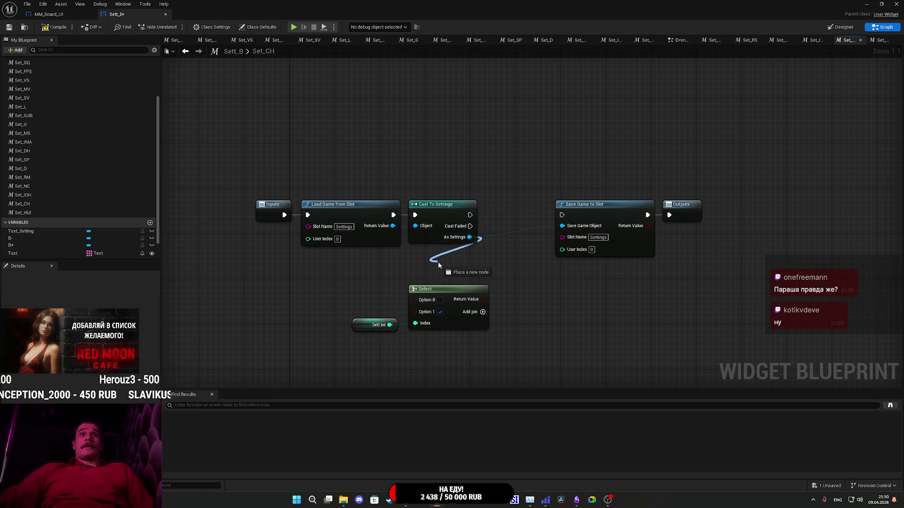
Add a SET CH node from the As Settings object.
{"action": "left_click_drag", "start_coordinate": [496, 288], "coordinate": [497, 288]}
{"action": "type", "text": "CH"}
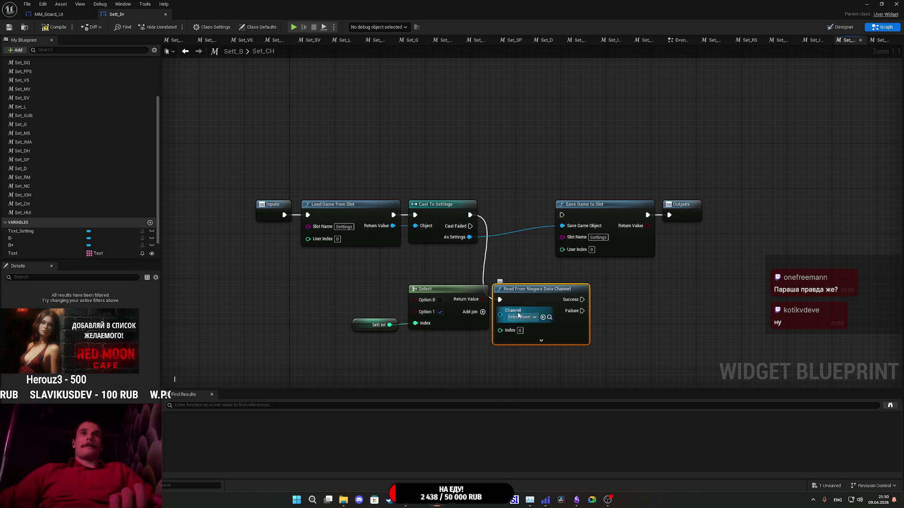
{"action": "key", "text": "Escape"}
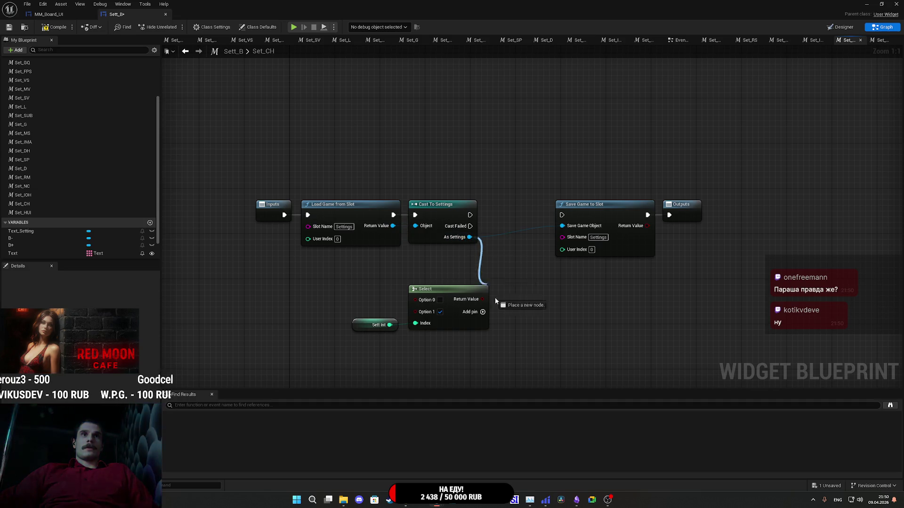
{"action": "left_click_drag", "start_coordinate": [496, 298], "coordinate": [508, 317]}
{"action": "type", "text": "ch"}
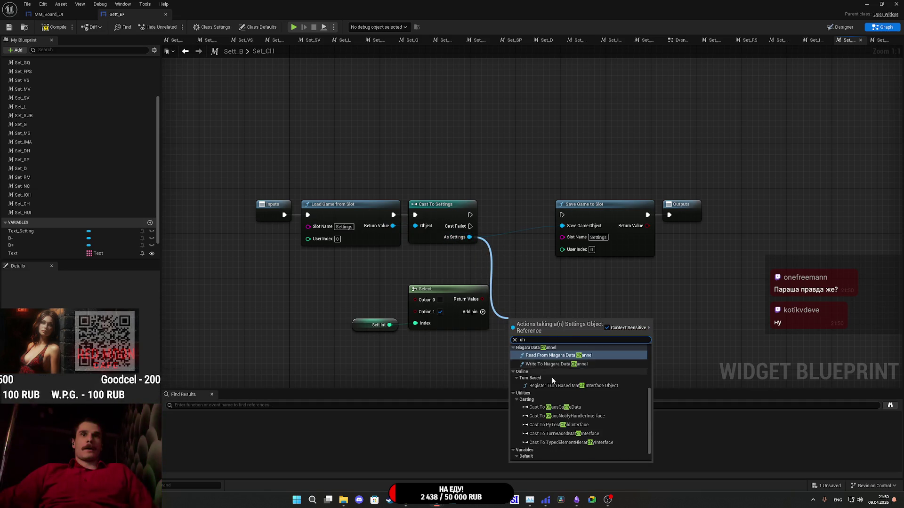
{"action": "scroll", "coordinate": [558, 409], "scroll_direction": "down", "scroll_amount": 3}
{"action": "left_click", "coordinate": [547, 457]}
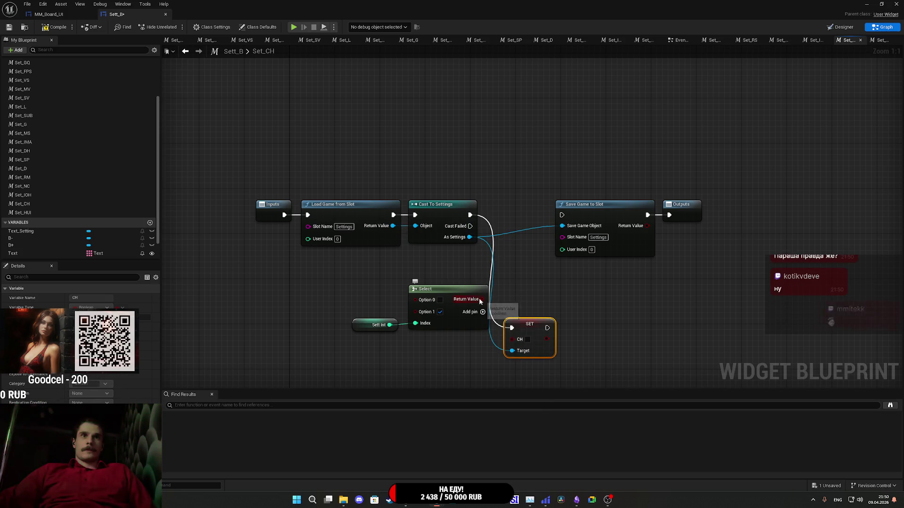
Feed the Select result into CH and place SET CH between Cast To Settings and Save Game to Slot.
{"action": "mouse_move", "coordinate": [483, 300]}
{"action": "left_mouse_down"}
{"action": "mouse_move", "coordinate": [512, 338]}
{"action": "mouse_move", "coordinate": [547, 328]}
{"action": "mouse_move", "coordinate": [563, 215]}
{"action": "left_mouse_up"}
{"action": "mouse_move", "coordinate": [518, 333]}
{"action": "left_mouse_down"}
{"action": "mouse_move", "coordinate": [522, 283]}
{"action": "mouse_move", "coordinate": [507, 220]}
{"action": "left_mouse_up"}
{"action": "left_click_drag", "start_coordinate": [459, 373], "coordinate": [313, 274]}
{"action": "left_click_drag", "start_coordinate": [471, 328], "coordinate": [457, 284]}
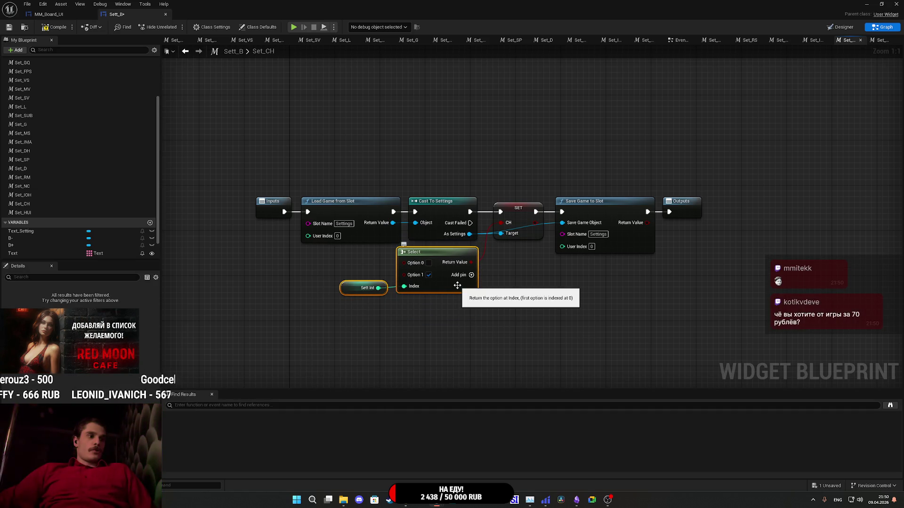
{"action": "left_click", "coordinate": [547, 311]}
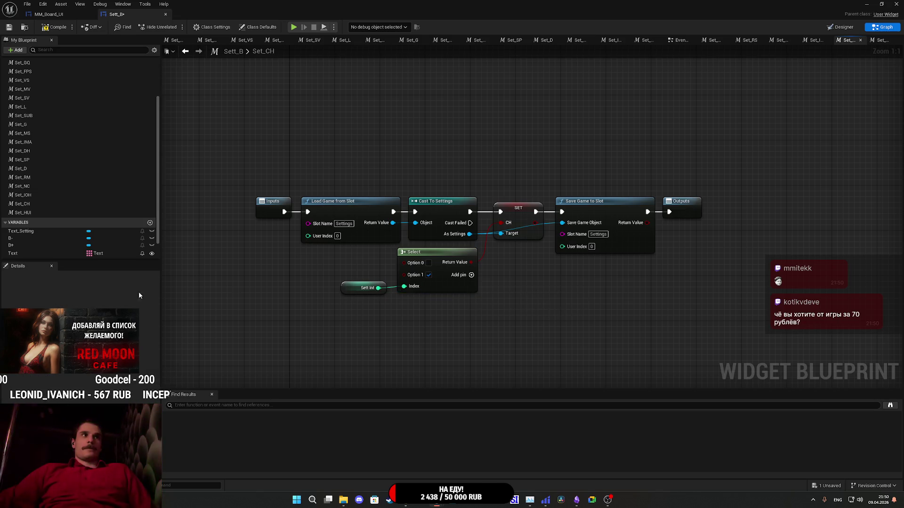
{"action": "left_click", "coordinate": [26, 195]}
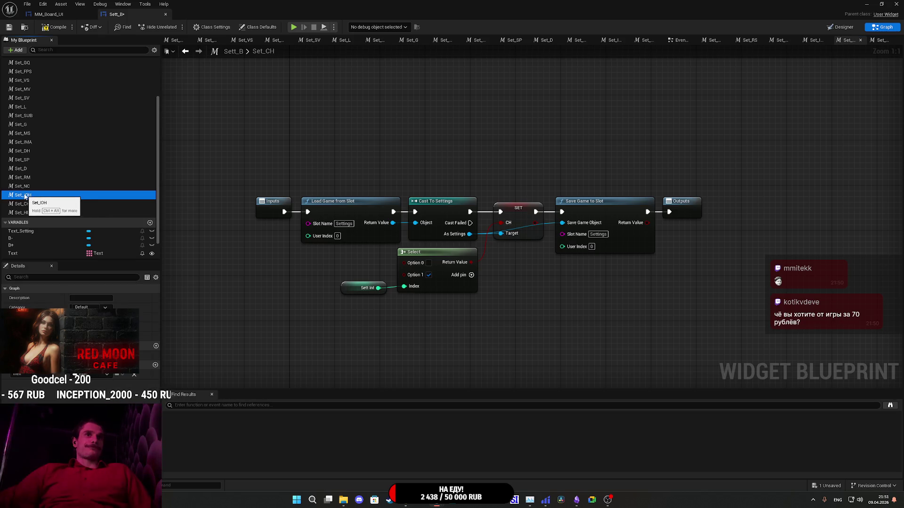
In Set_IOH, replace the Difficulty setter and Sett Int with the pasted Select and Sett Int pair.
{"action": "double_click", "coordinate": [25, 195]}
{"action": "left_click", "coordinate": [568, 208]}
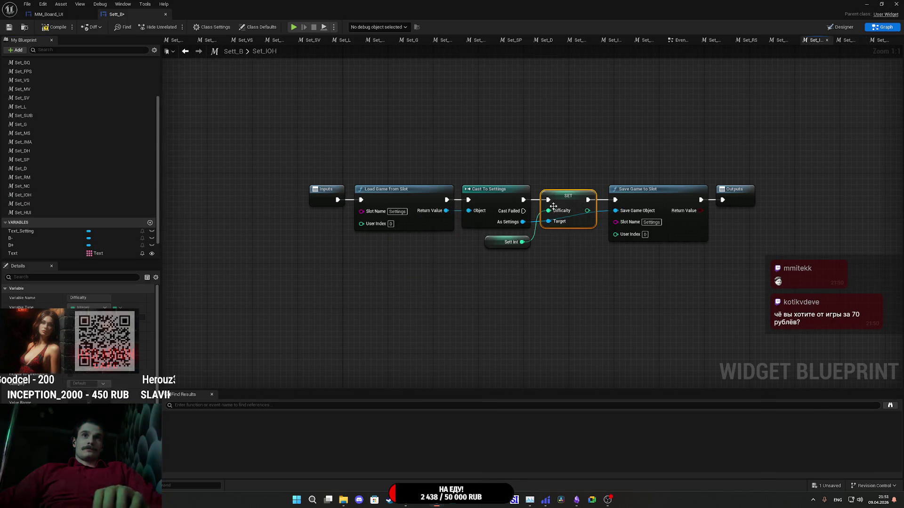
{"action": "key", "text": "Delete"}
{"action": "left_click_drag", "start_coordinate": [526, 257], "coordinate": [485, 247]}
{"action": "key", "text": "Delete"}
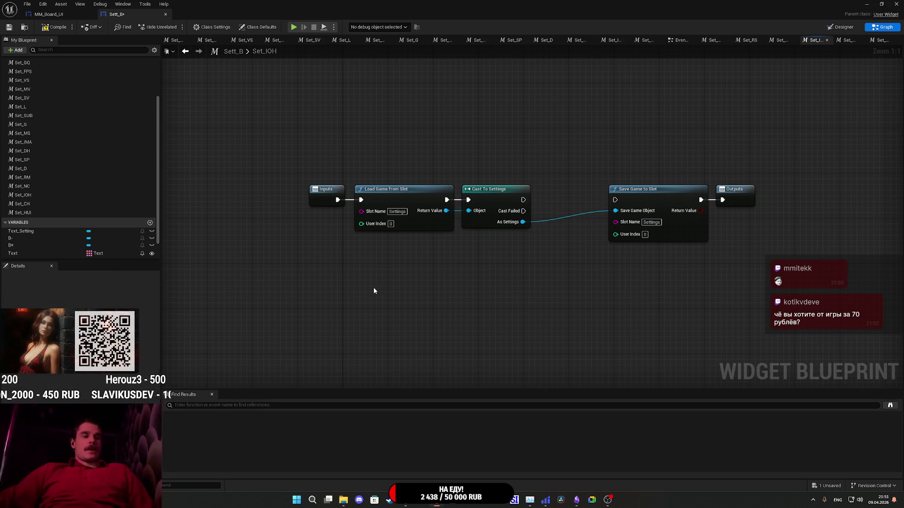
{"action": "key", "text": "ctrl+v"}
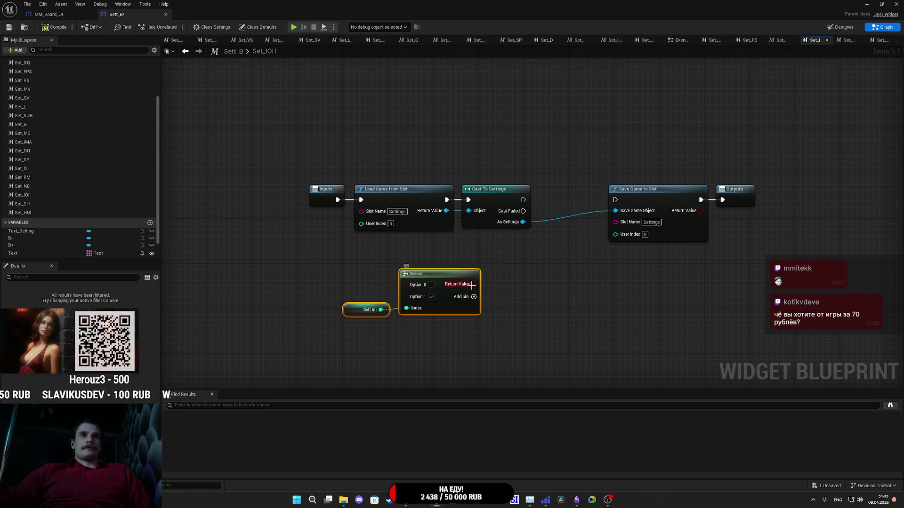
Add SET IOH fed by the Select result and chain it between cast and Save Game to Slot.
{"action": "left_click_drag", "start_coordinate": [522, 222], "coordinate": [525, 224]}
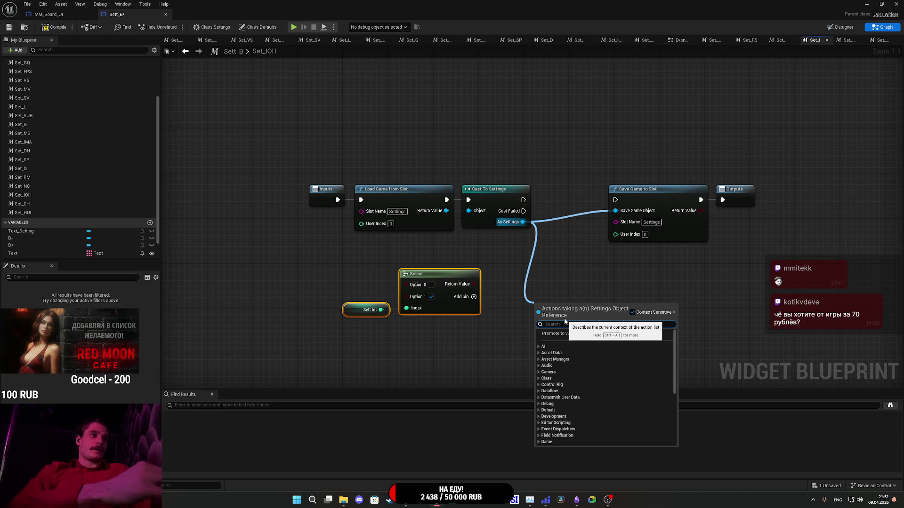
{"action": "type", "text": "IOH"}
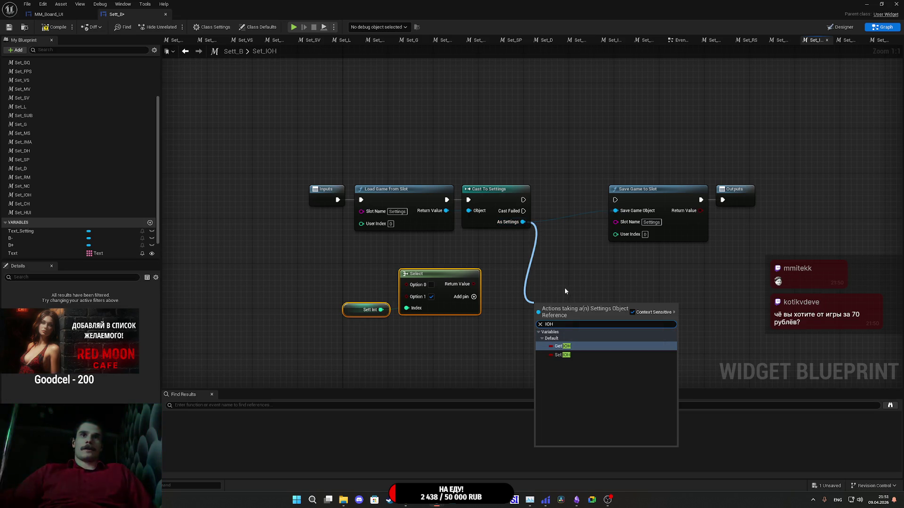
{"action": "left_click", "coordinate": [565, 361]}
{"action": "left_click_drag", "start_coordinate": [537, 318], "coordinate": [469, 286]}
{"action": "mouse_move", "coordinate": [523, 200]}
{"action": "left_mouse_down"}
{"action": "mouse_move", "coordinate": [536, 307]}
{"action": "mouse_move", "coordinate": [591, 301]}
{"action": "mouse_move", "coordinate": [615, 200]}
{"action": "left_mouse_up"}
{"action": "left_click_drag", "start_coordinate": [556, 309], "coordinate": [568, 202]}
{"action": "mouse_move", "coordinate": [756, 306]}
{"action": "left_mouse_down"}
{"action": "mouse_move", "coordinate": [636, 178]}
{"action": "mouse_move", "coordinate": [642, 202]}
{"action": "mouse_move", "coordinate": [648, 197]}
{"action": "left_mouse_up"}
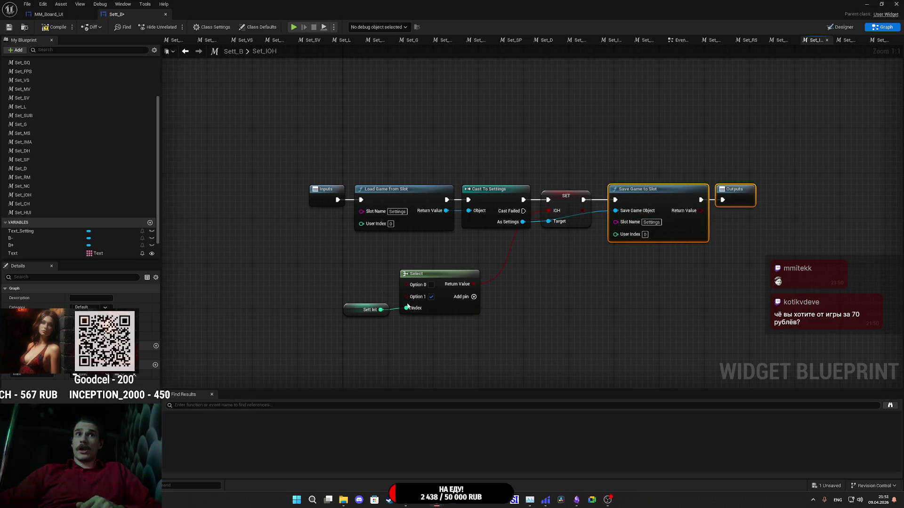
Tuck the Select and Sett Int nodes under the chain, save Sett_B, and switch to MM_Board_UI.
{"action": "left_click_drag", "start_coordinate": [339, 325], "coordinate": [408, 306]}
{"action": "mouse_move", "coordinate": [462, 312]}
{"action": "left_mouse_down"}
{"action": "mouse_move", "coordinate": [490, 284]}
{"action": "mouse_move", "coordinate": [512, 280]}
{"action": "left_mouse_up"}
{"action": "left_click", "coordinate": [578, 279]}
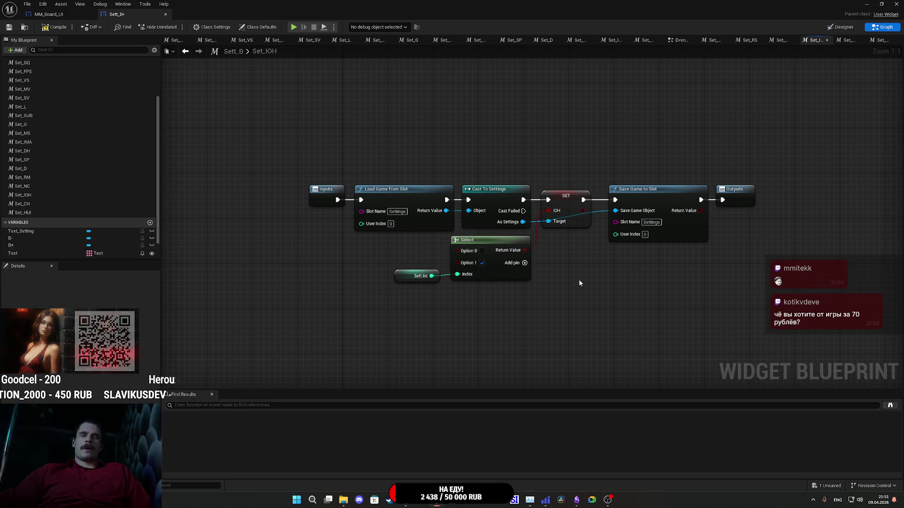
{"action": "left_click_drag", "start_coordinate": [579, 279], "coordinate": [603, 292]}
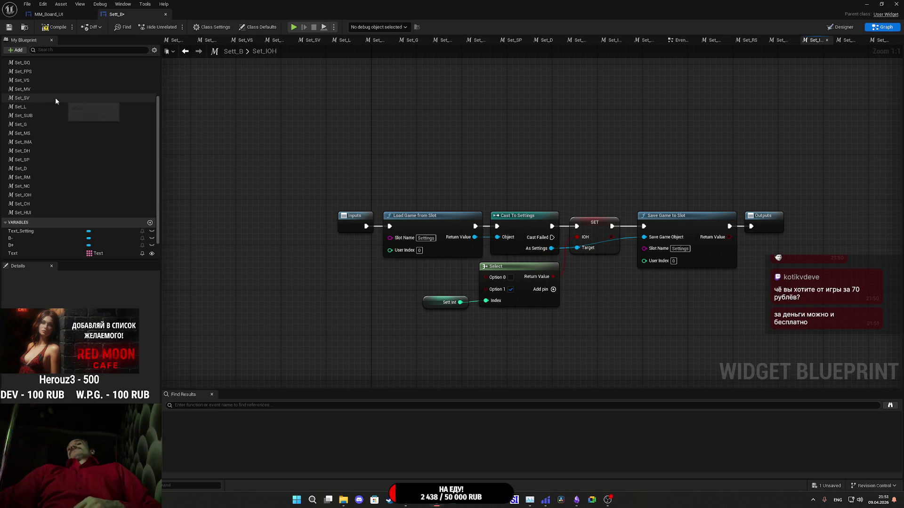
{"action": "left_click", "coordinate": [8, 27]}
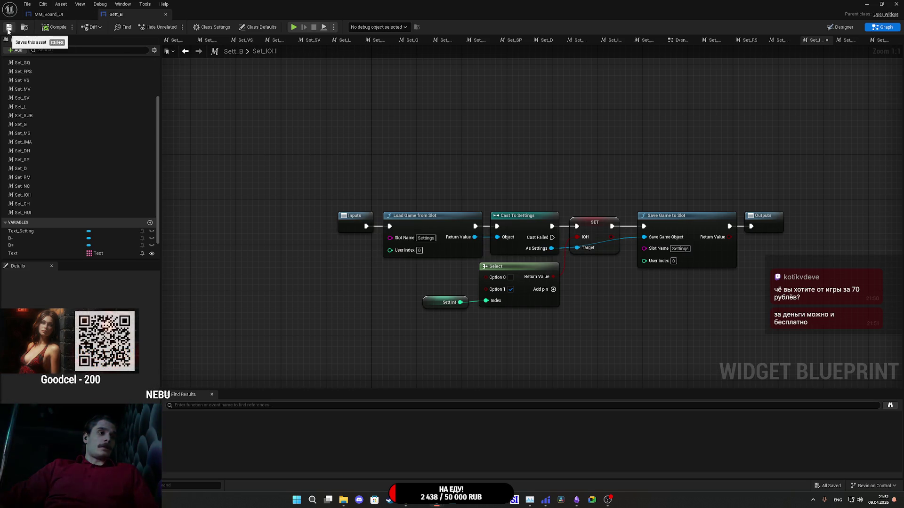
{"action": "left_click", "coordinate": [75, 15]}
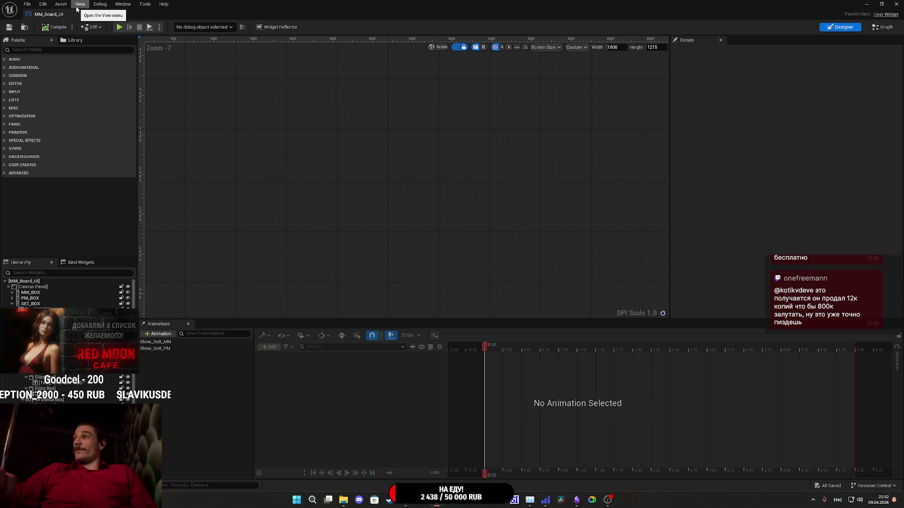
Read the Twitch chat, highlighting the 800000 figure, then switch to the Steam library.
{"action": "left_click", "coordinate": [421, 505]}
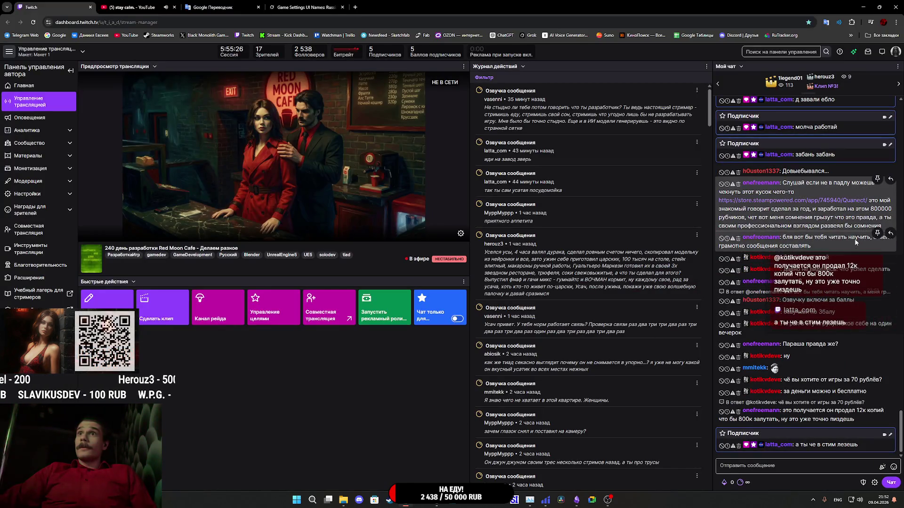
{"action": "left_click_drag", "start_coordinate": [878, 210], "coordinate": [890, 212]}
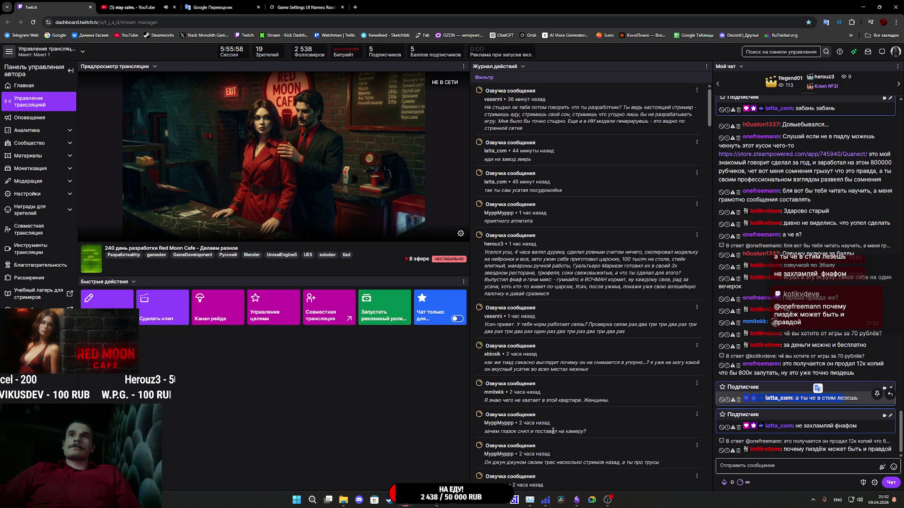
{"action": "left_click", "coordinate": [388, 501]}
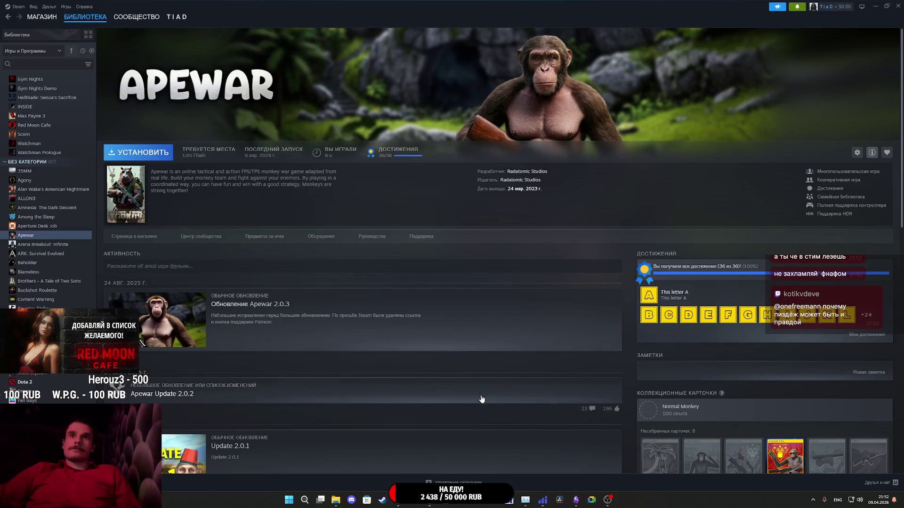
Open Watchman's store page and page through its screenshots in the enlarged viewer.
{"action": "left_click", "coordinate": [20, 144]}
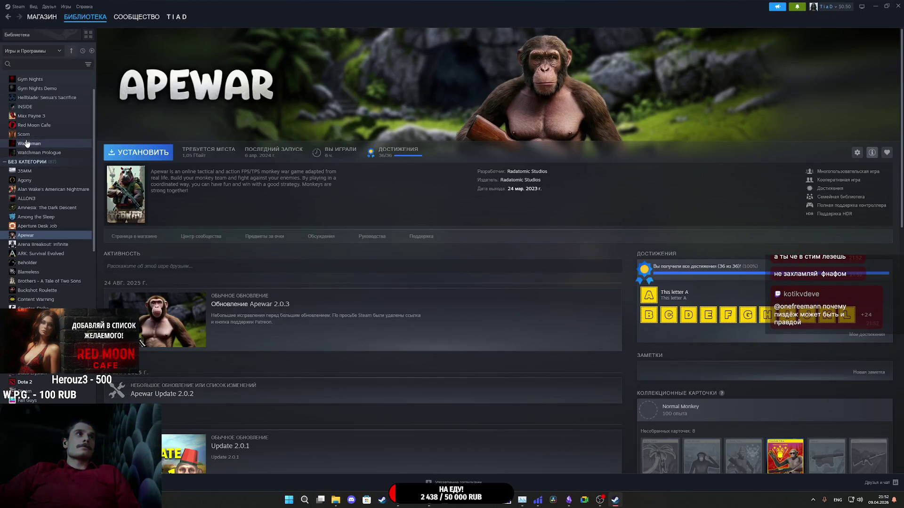
{"action": "left_click", "coordinate": [123, 235]}
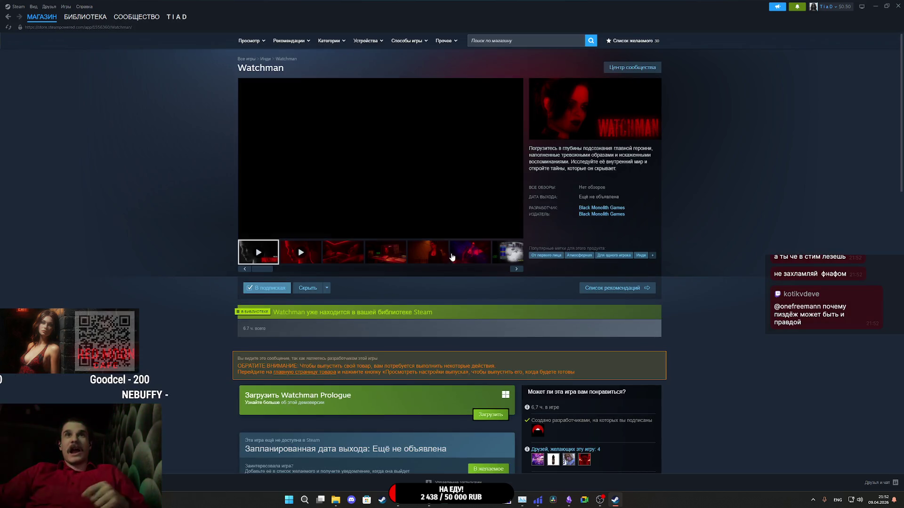
{"action": "left_click", "coordinate": [352, 259]}
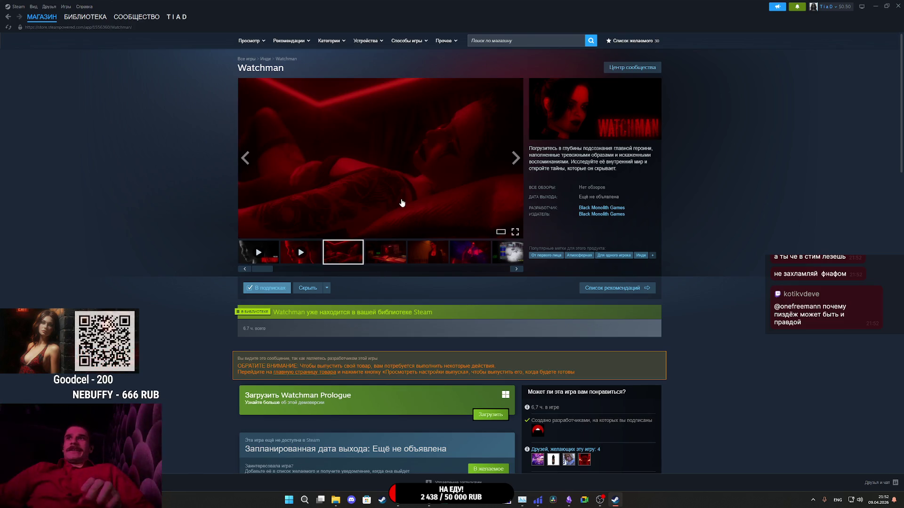
{"action": "left_click", "coordinate": [401, 165]}
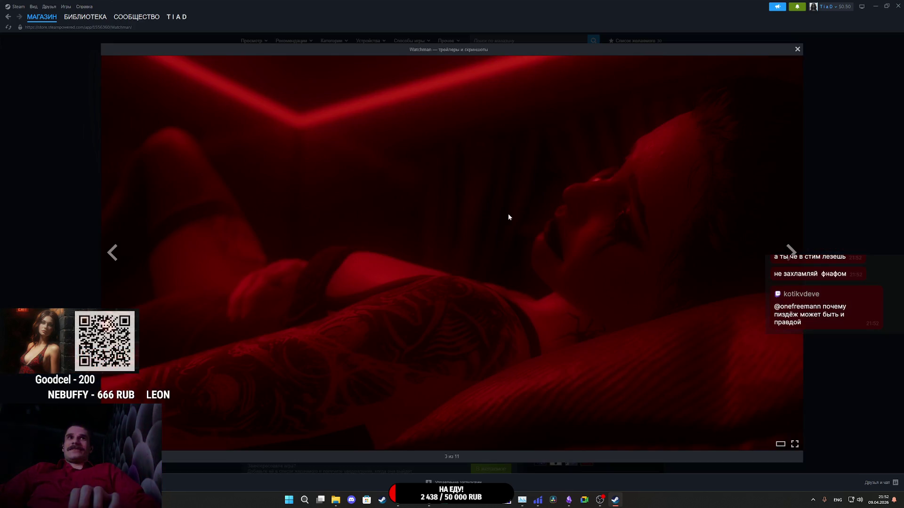
{"action": "left_click", "coordinate": [786, 252]}
{"action": "left_click", "coordinate": [785, 253]}
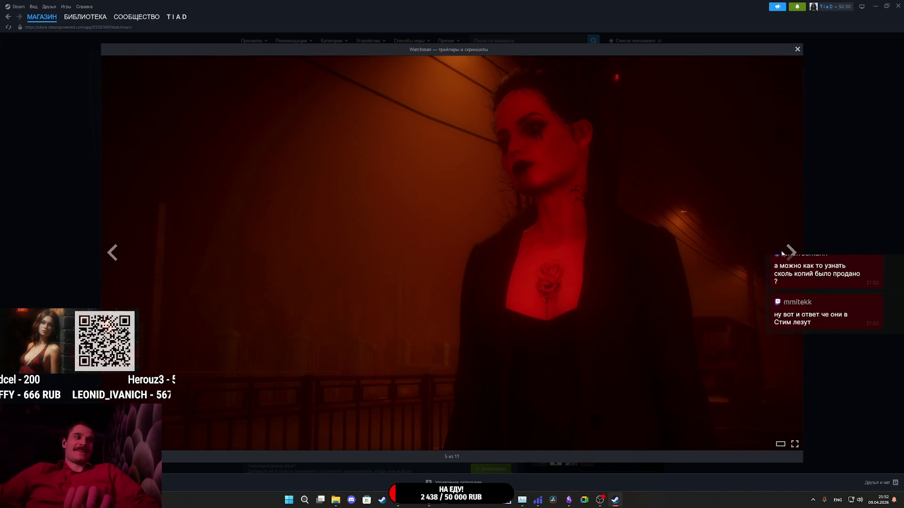
{"action": "left_click", "coordinate": [768, 247]}
{"action": "left_click", "coordinate": [764, 245]}
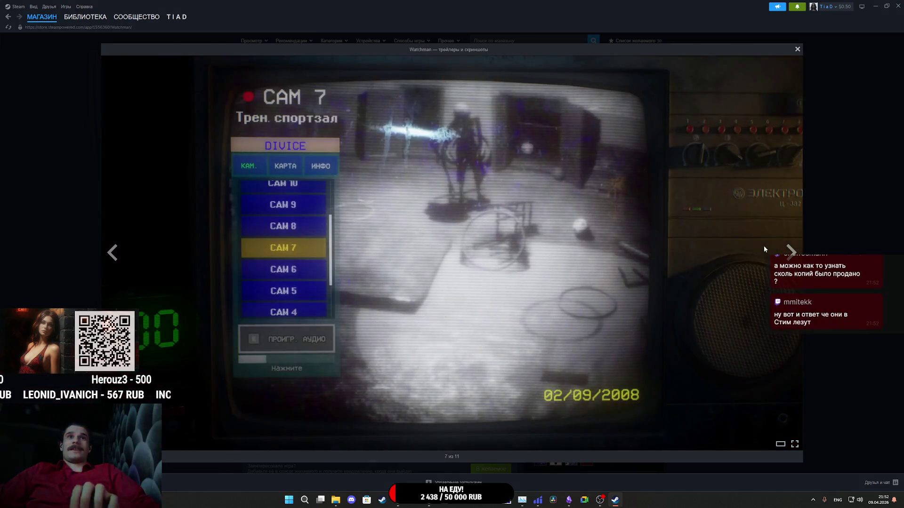
{"action": "left_click", "coordinate": [763, 246]}
{"action": "left_click", "coordinate": [764, 246]}
{"action": "left_click", "coordinate": [762, 246]}
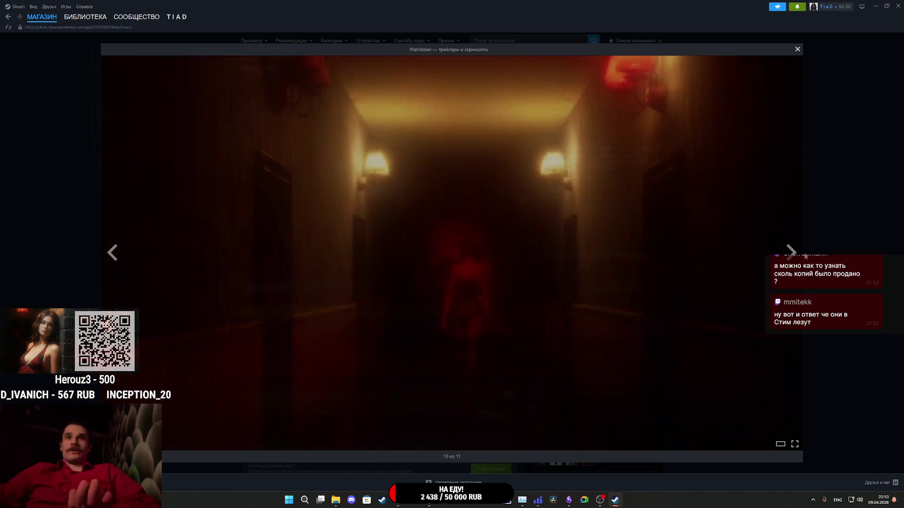
Close the screenshot viewer, go back to the Watchman library page, and switch to the Twitch dashboard.
{"action": "left_click", "coordinate": [823, 243]}
{"action": "left_click", "coordinate": [85, 17]}
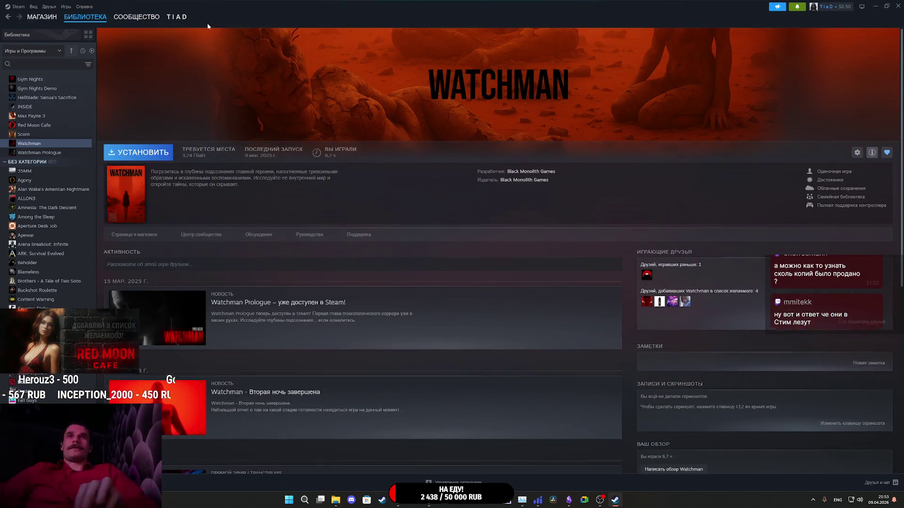
{"action": "key", "text": "alt+Tab"}
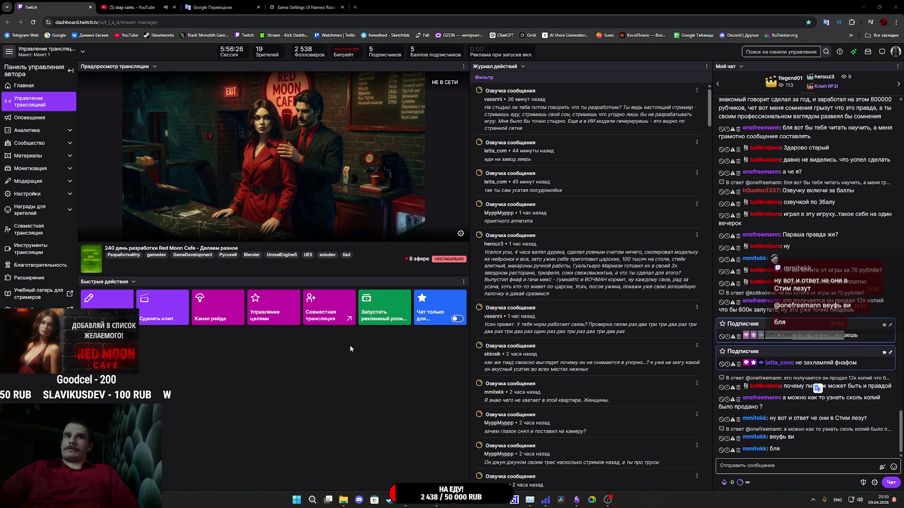
Bring the Unreal Editor forward and save the MM_Board_UI widget asset.
{"action": "mouse_move", "coordinate": [436, 500]}
{"action": "left_click", "coordinate": [473, 469]}
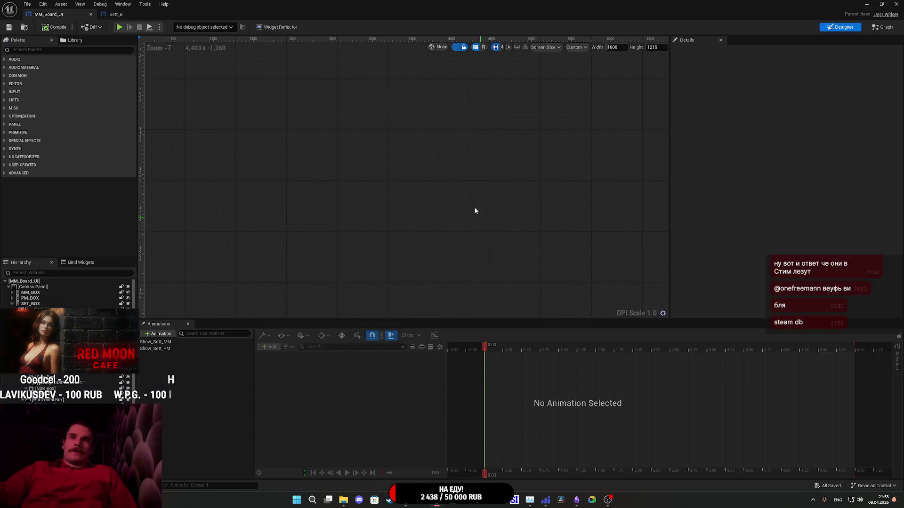
{"action": "left_click", "coordinate": [9, 27]}
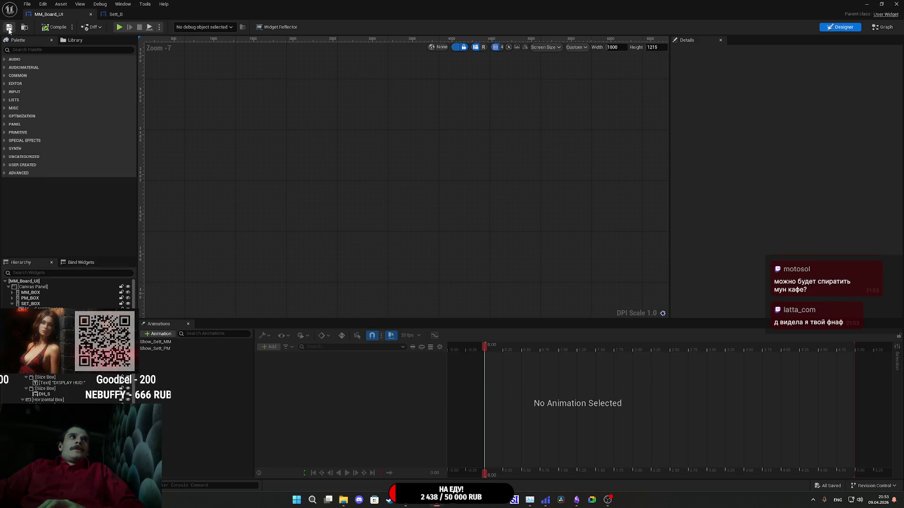
Inspect Sett_B's graph and its OFF text widget in the Designer, then close Sett_B.
{"action": "left_click", "coordinate": [881, 29]}
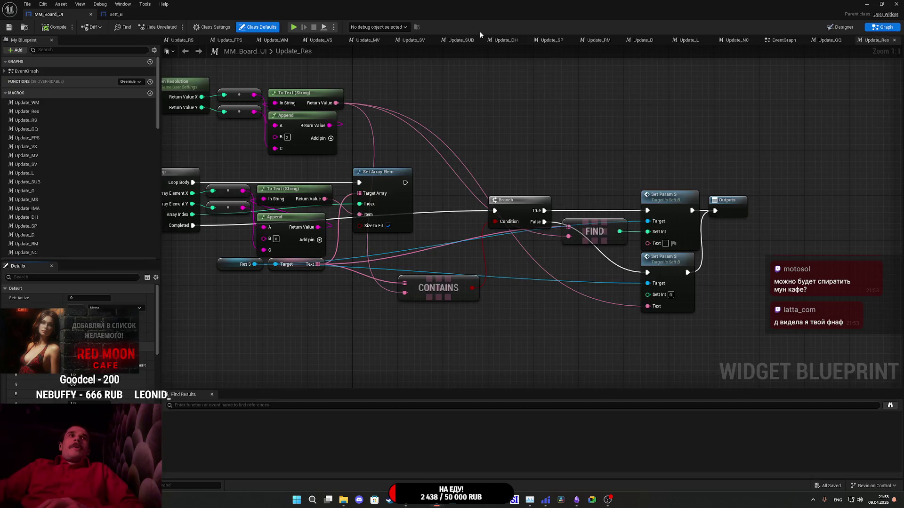
{"action": "left_click", "coordinate": [136, 14]}
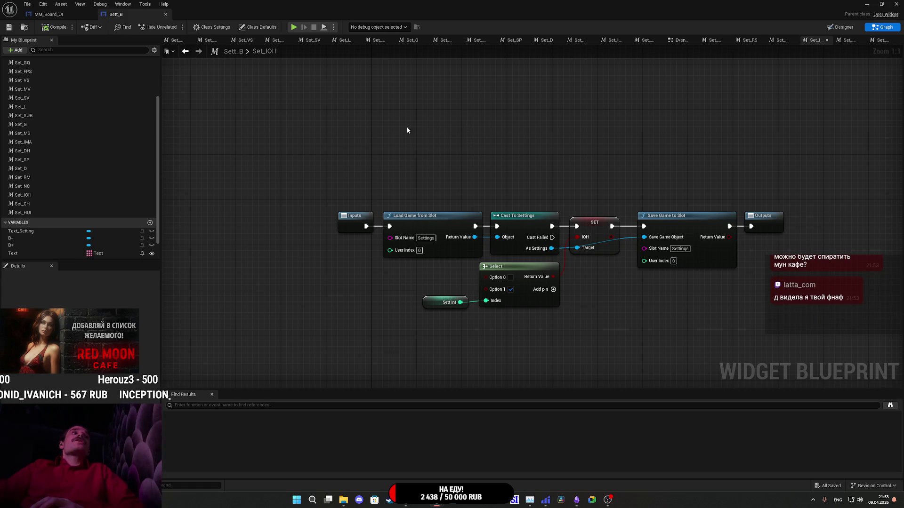
{"action": "scroll", "coordinate": [60, 167], "scroll_direction": "up", "scroll_amount": 3}
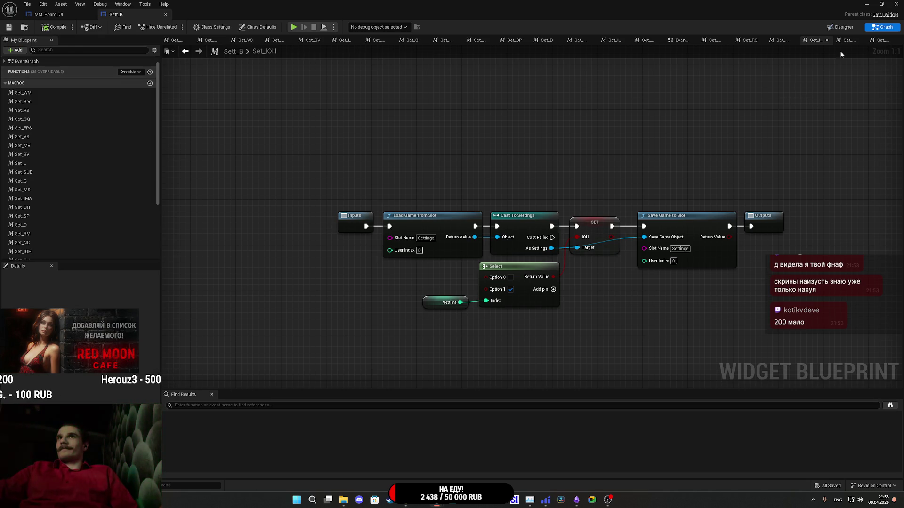
{"action": "left_click", "coordinate": [841, 28]}
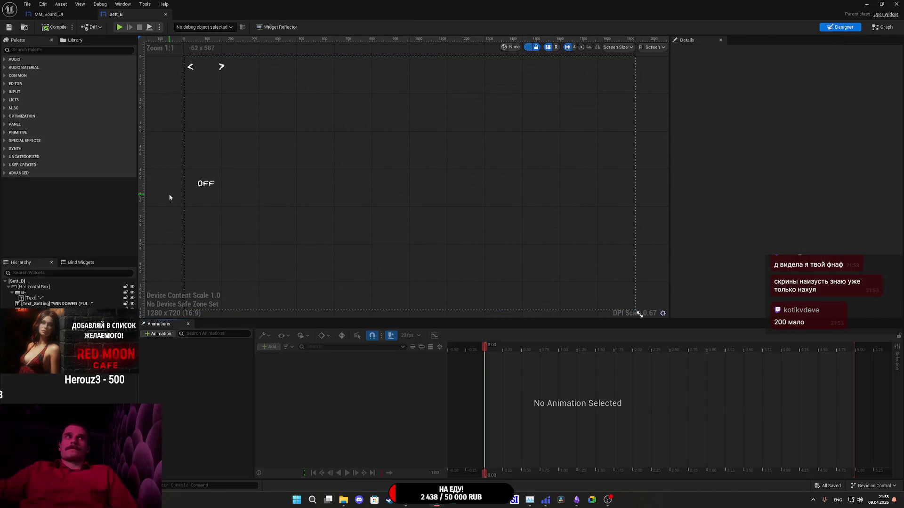
{"action": "left_click", "coordinate": [206, 188]}
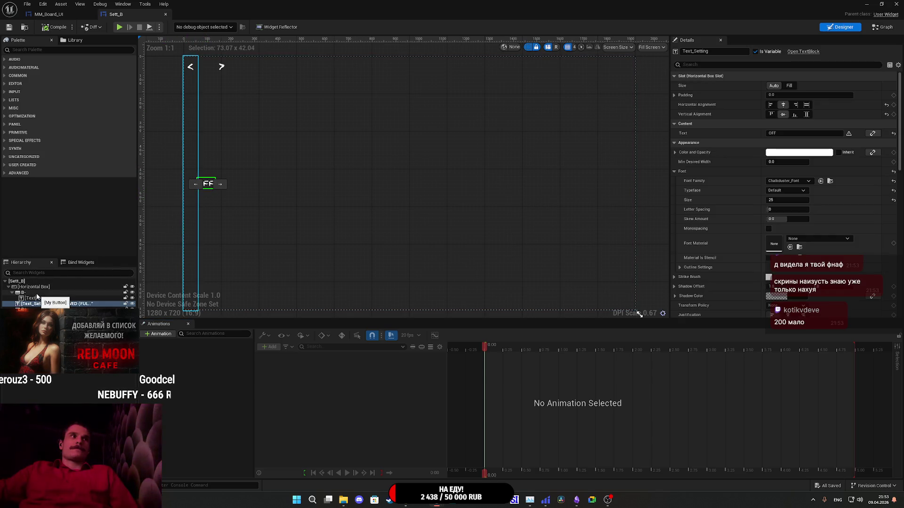
{"action": "middle_click", "coordinate": [119, 16]}
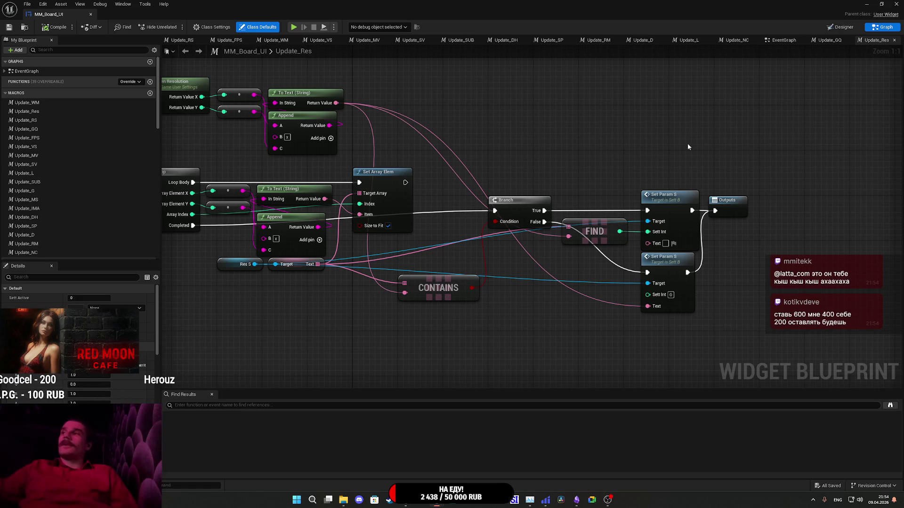
Check the Interactive Objects Highlight value widget in the Designer, then return to the graph.
{"action": "left_click", "coordinate": [843, 29]}
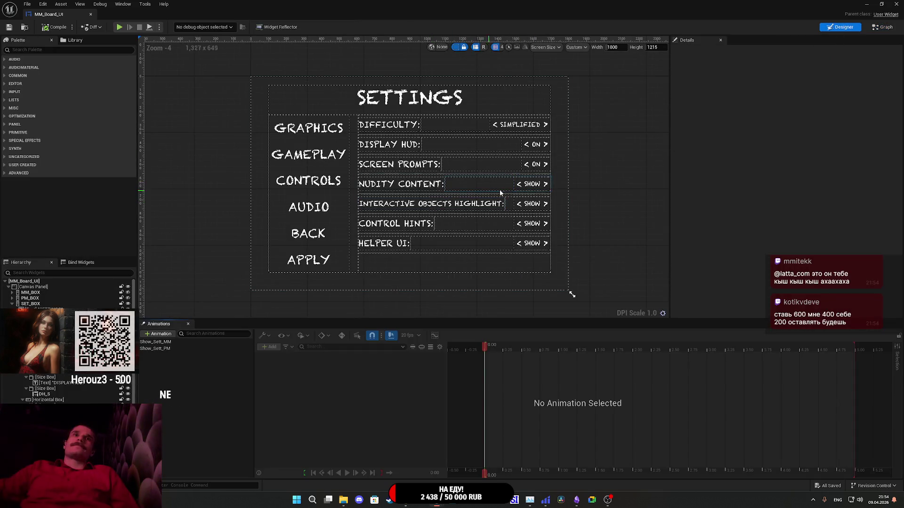
{"action": "left_click", "coordinate": [534, 204]}
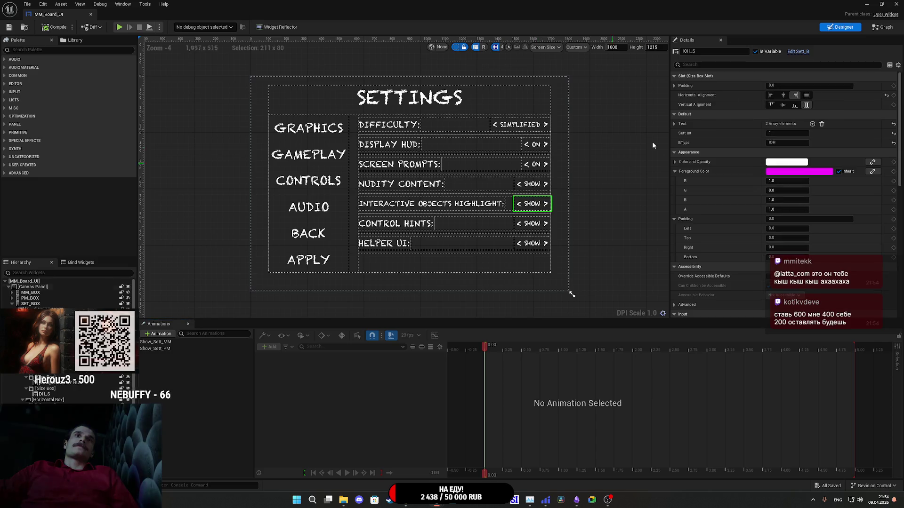
{"action": "left_click", "coordinate": [883, 28]}
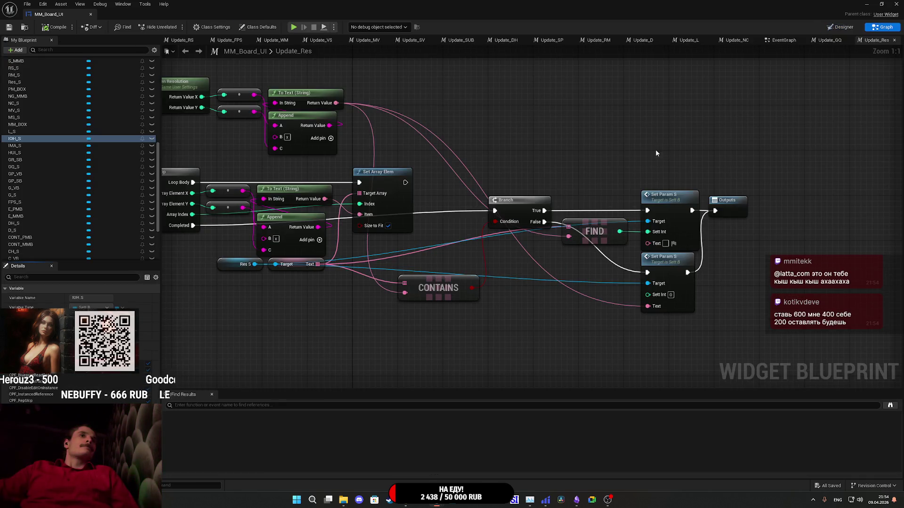
Open the Update_D macro graph from the My Blueprint Macros list.
{"action": "left_click_drag", "start_coordinate": [541, 165], "coordinate": [595, 198]}
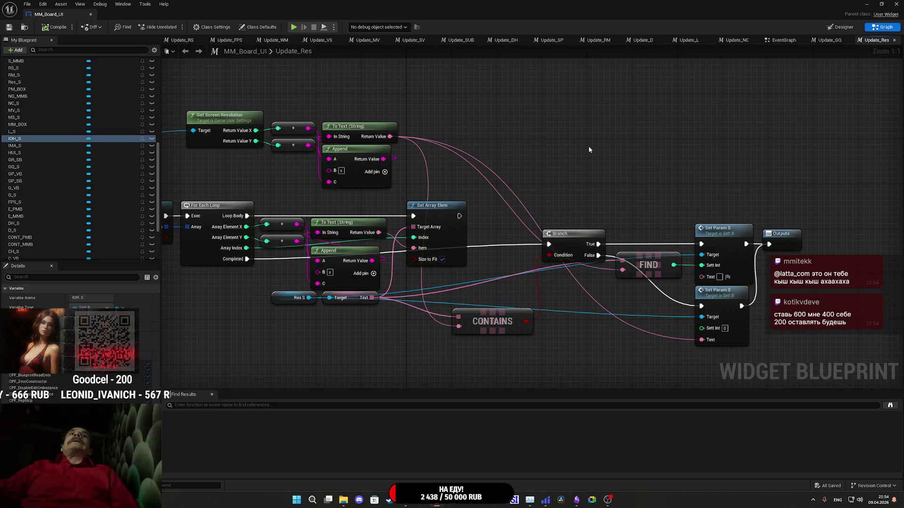
{"action": "mouse_move", "coordinate": [589, 145]}
{"action": "left_mouse_down"}
{"action": "mouse_move", "coordinate": [639, 126]}
{"action": "mouse_move", "coordinate": [770, 168]}
{"action": "mouse_move", "coordinate": [696, 129]}
{"action": "left_mouse_up"}
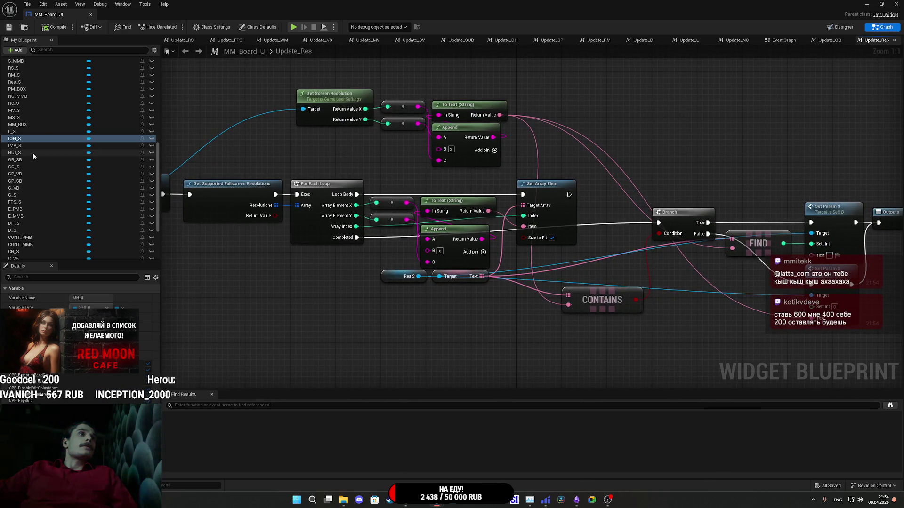
{"action": "scroll", "coordinate": [27, 141], "scroll_direction": "up", "scroll_amount": 8}
{"action": "scroll", "coordinate": [25, 133], "scroll_direction": "up", "scroll_amount": 5}
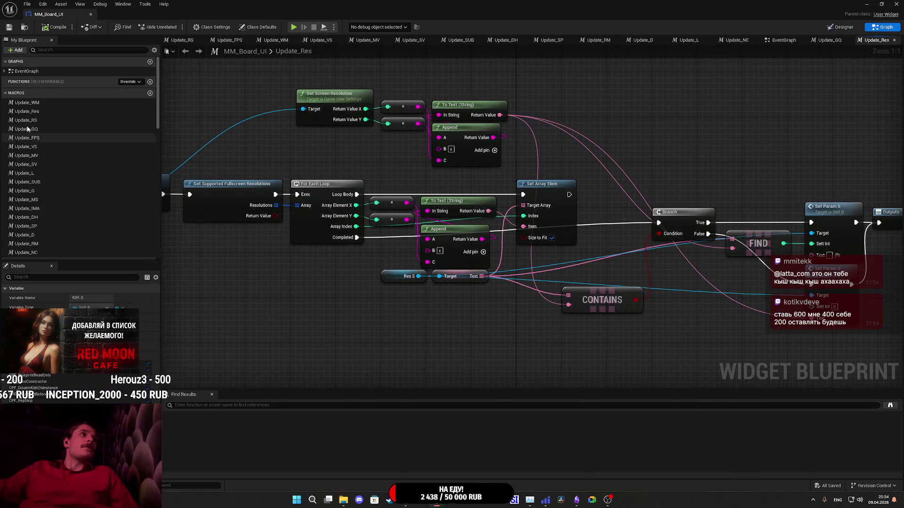
{"action": "left_click", "coordinate": [36, 236]}
{"action": "double_click", "coordinate": [36, 235]}
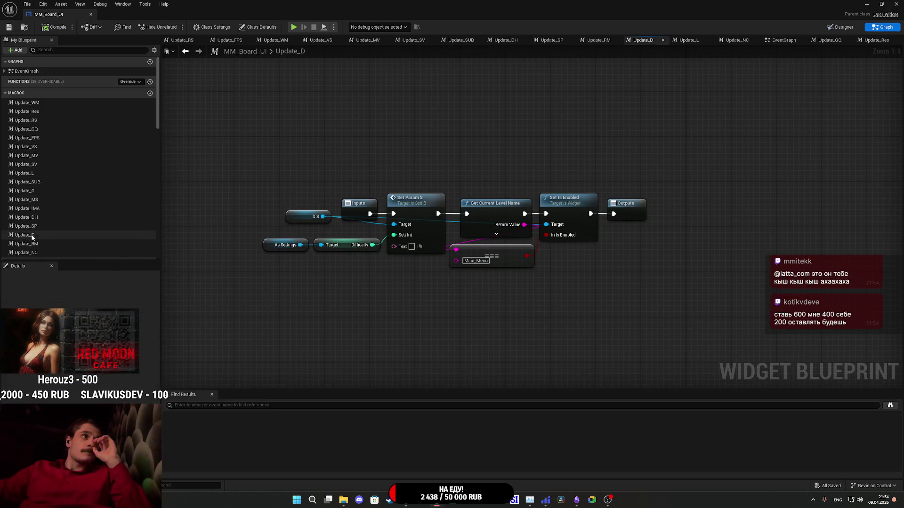
Duplicate the Update_D macro and name the copy Update_IOH.
{"action": "right_click", "coordinate": [41, 235]}
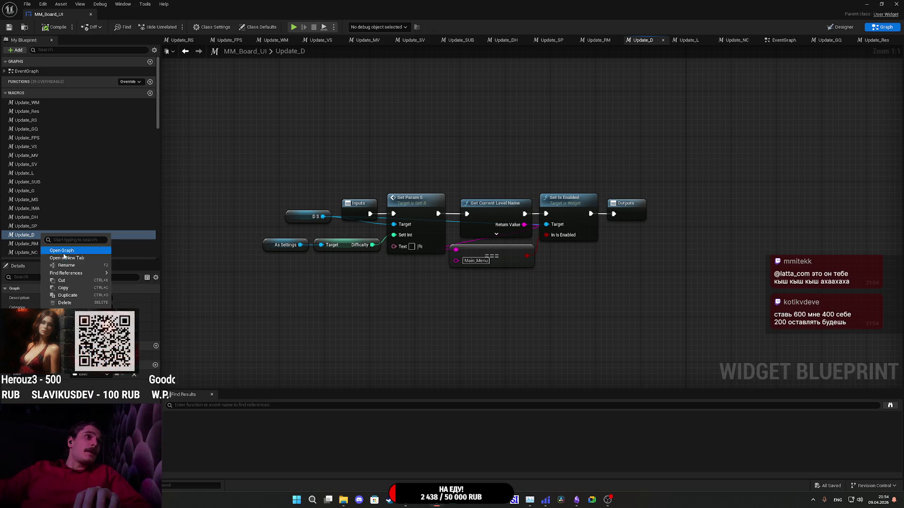
{"action": "left_click", "coordinate": [66, 295]}
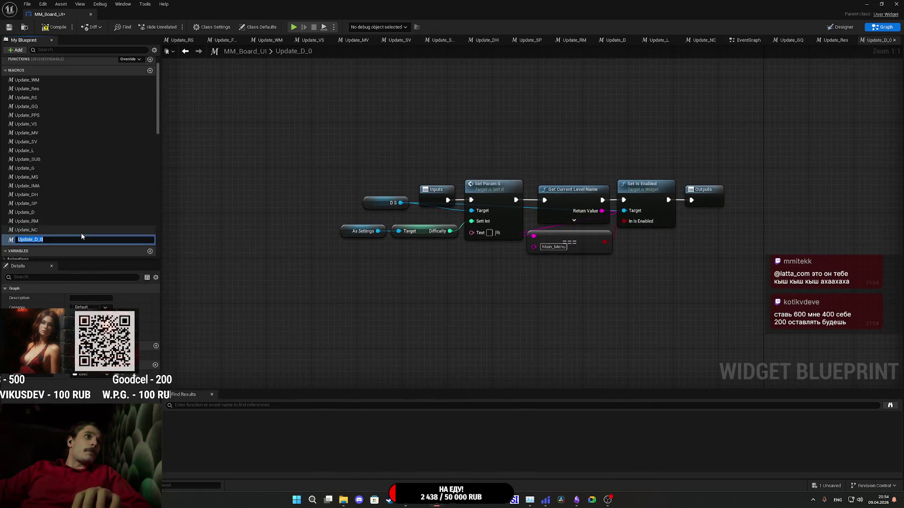
{"action": "key", "text": "BackSpace"}
{"action": "key", "text": "BackSpace"}
{"action": "type", "text": "IO"}
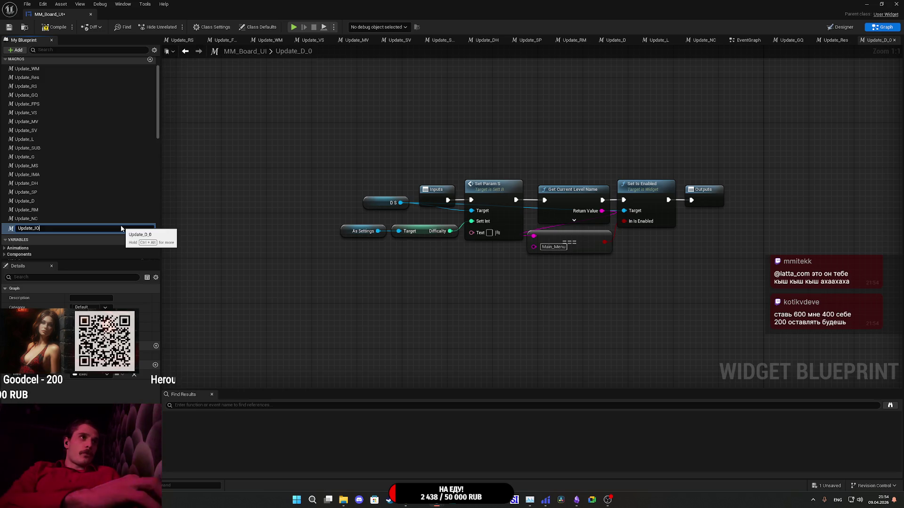
{"action": "type", "text": "H"}
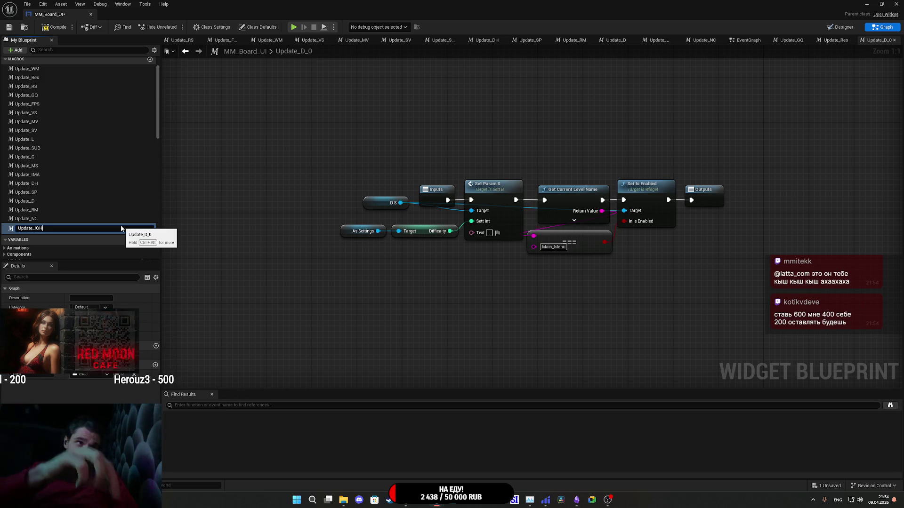
{"action": "key", "text": "Return"}
{"action": "right_click", "coordinate": [54, 229]}
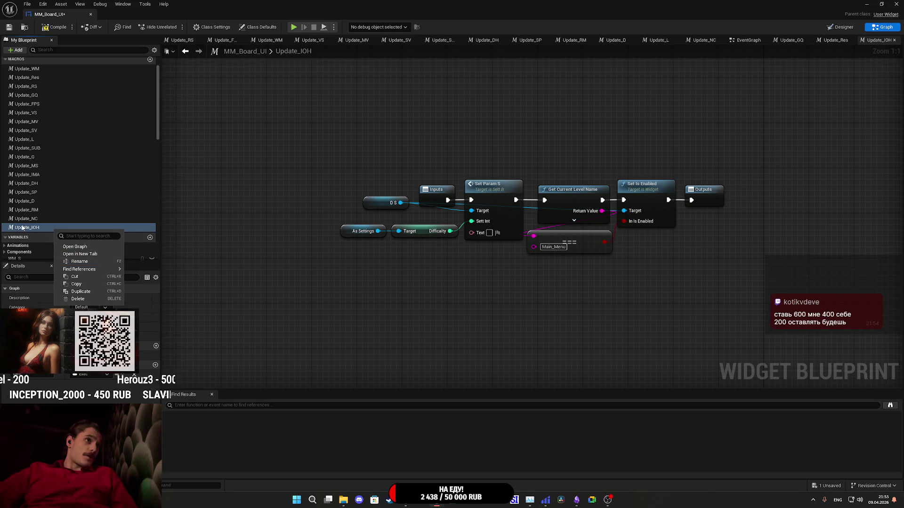
{"action": "left_click", "coordinate": [79, 262]}
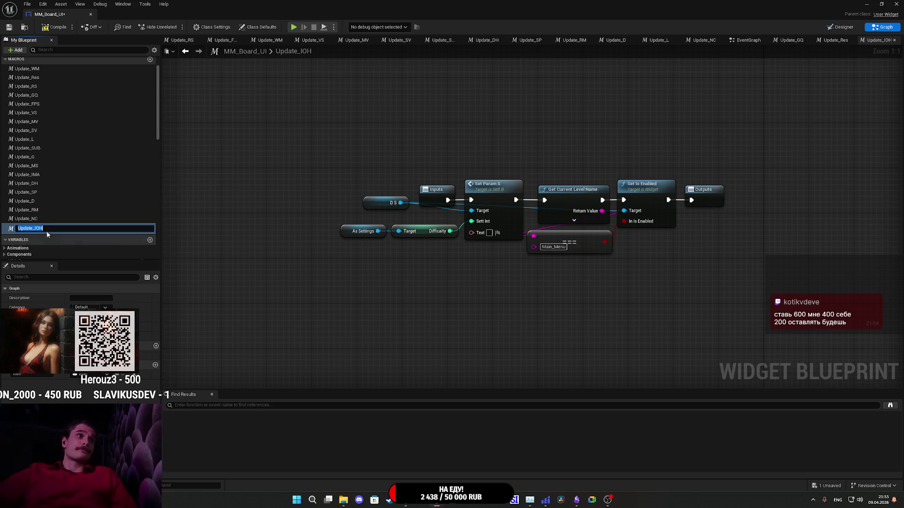
{"action": "key", "text": "Return"}
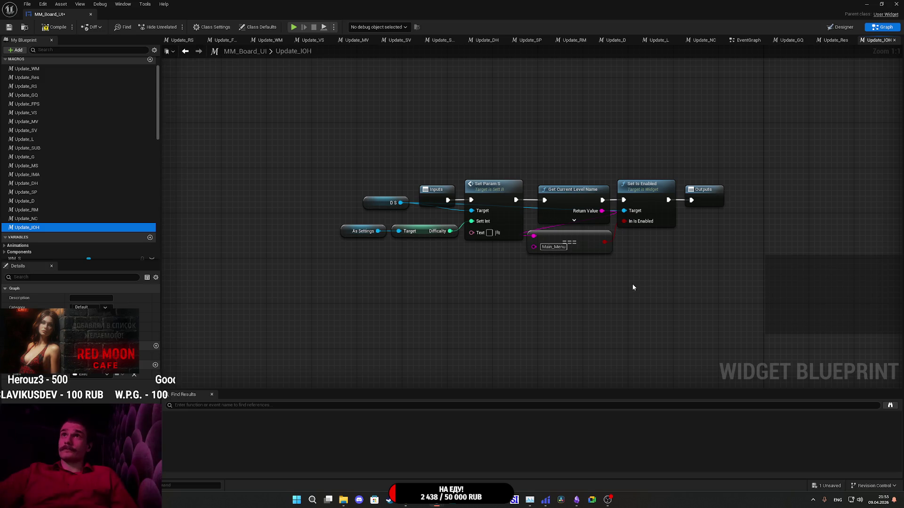
Delete the level-name check and Set Is Enabled nodes, wiring Set Param S straight to Outputs.
{"action": "left_click_drag", "start_coordinate": [645, 191], "coordinate": [655, 228]}
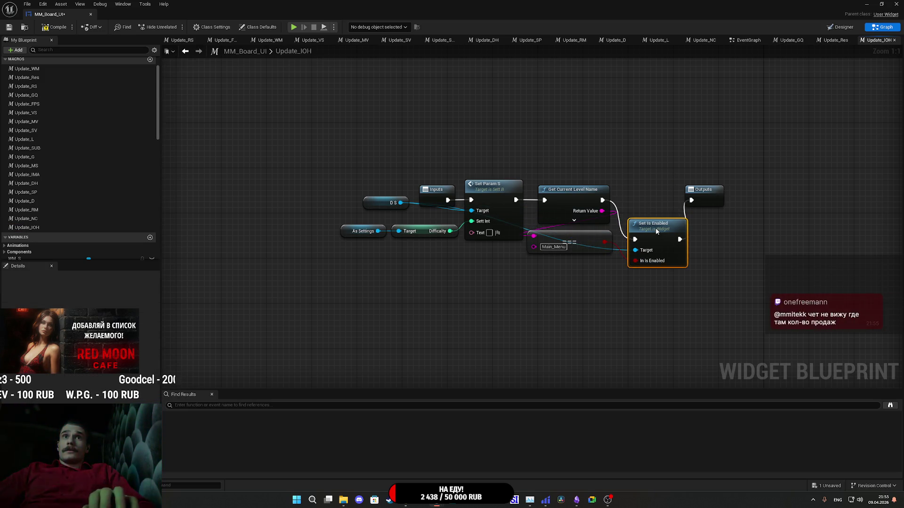
{"action": "mouse_move", "coordinate": [642, 313]}
{"action": "left_mouse_down"}
{"action": "mouse_move", "coordinate": [569, 246]}
{"action": "mouse_move", "coordinate": [576, 215]}
{"action": "left_mouse_up"}
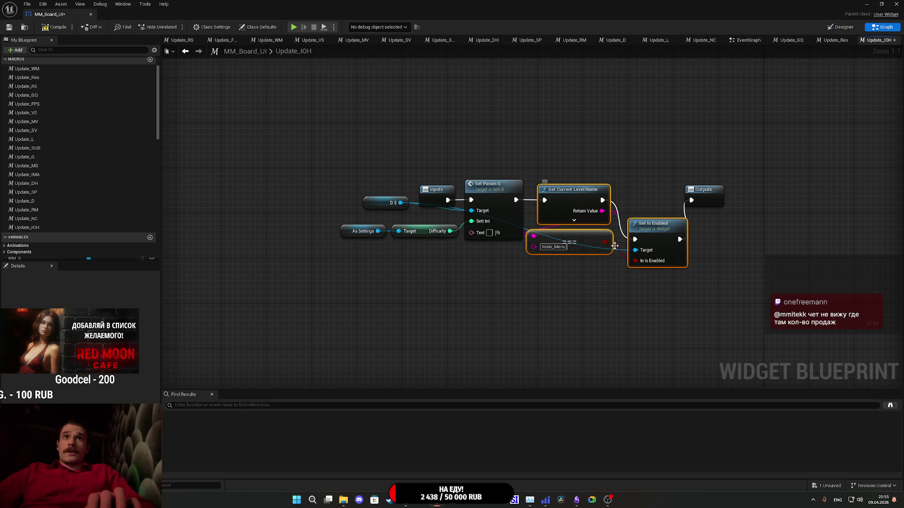
{"action": "left_click", "coordinate": [640, 295]}
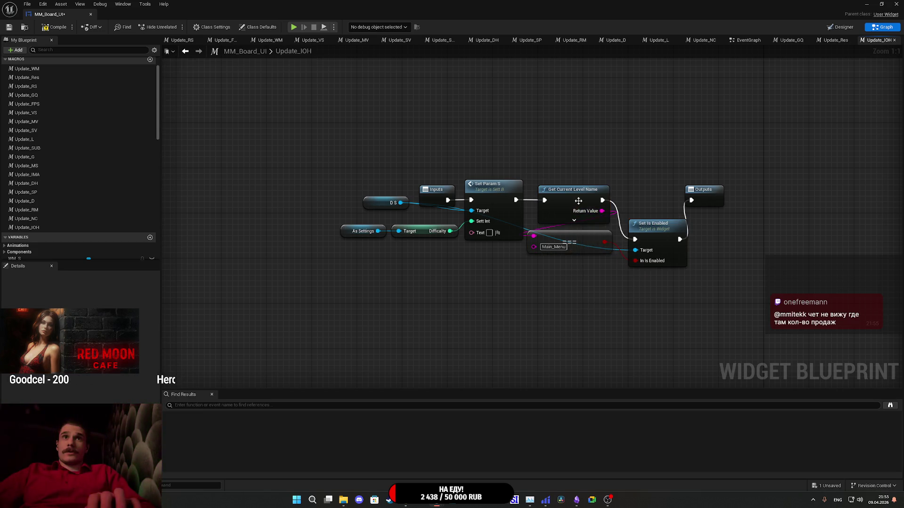
{"action": "left_click_drag", "start_coordinate": [571, 285], "coordinate": [665, 185]}
{"action": "key", "text": "Delete"}
{"action": "mouse_move", "coordinate": [515, 200]}
{"action": "left_mouse_down"}
{"action": "mouse_move", "coordinate": [691, 201]}
{"action": "mouse_move", "coordinate": [574, 205]}
{"action": "left_mouse_up"}
{"action": "left_click", "coordinate": [558, 247]}
{"action": "mouse_move", "coordinate": [557, 247]}
{"action": "left_mouse_down"}
{"action": "mouse_move", "coordinate": [632, 258]}
{"action": "mouse_move", "coordinate": [535, 272]}
{"action": "left_mouse_up"}
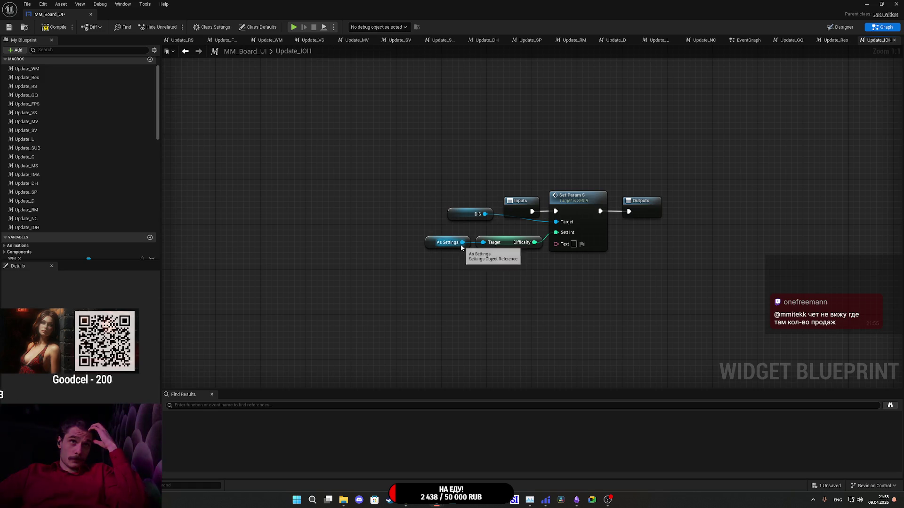
Add a getter for the IOH setting from As Settings.
{"action": "left_click_drag", "start_coordinate": [463, 242], "coordinate": [470, 275]}
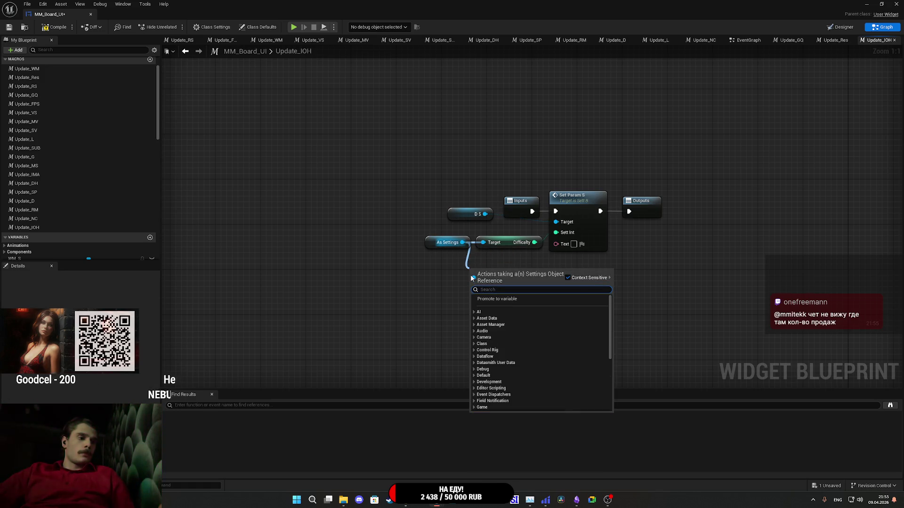
{"action": "type", "text": "get"}
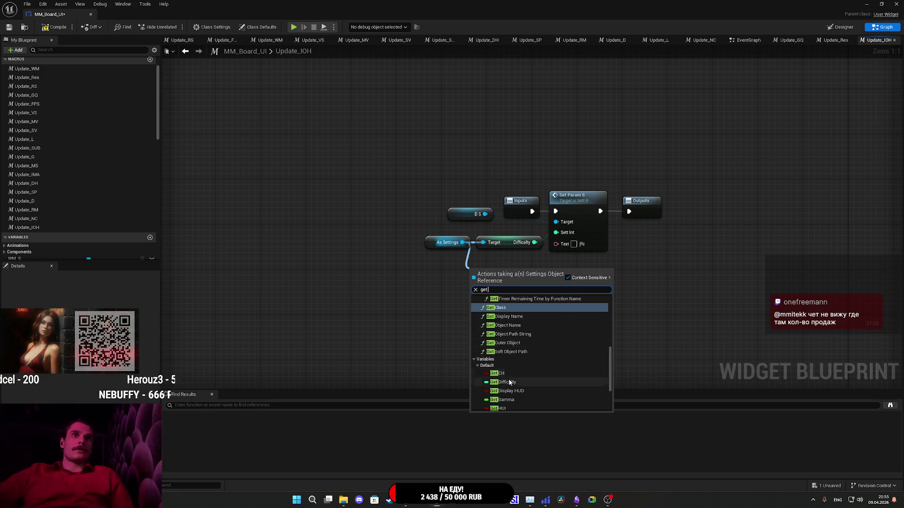
{"action": "scroll", "coordinate": [508, 380], "scroll_direction": "down", "scroll_amount": 3}
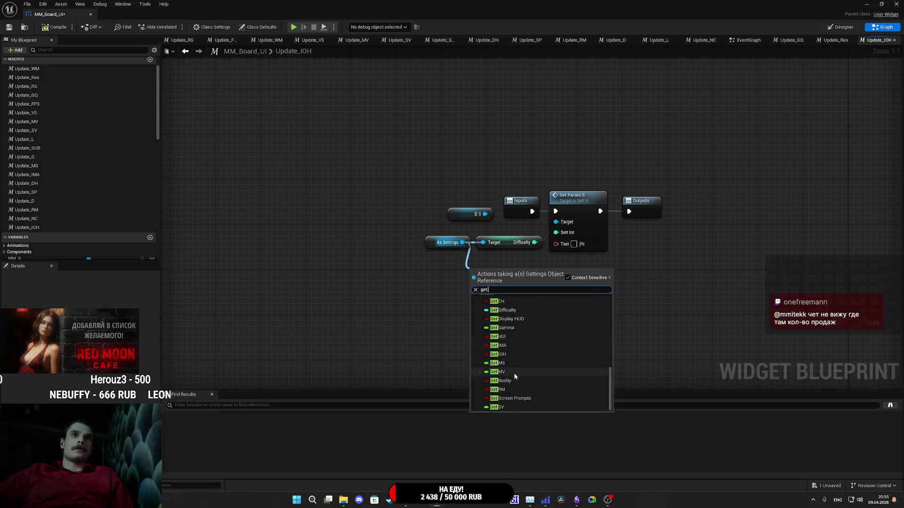
{"action": "scroll", "coordinate": [513, 373], "scroll_direction": "up", "scroll_amount": 2}
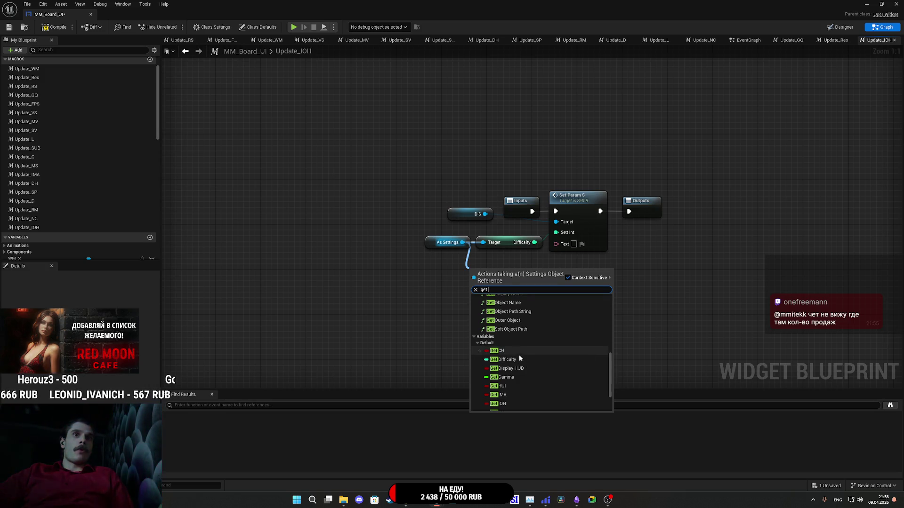
{"action": "scroll", "coordinate": [518, 354], "scroll_direction": "down", "scroll_amount": 1}
{"action": "left_click", "coordinate": [515, 375]}
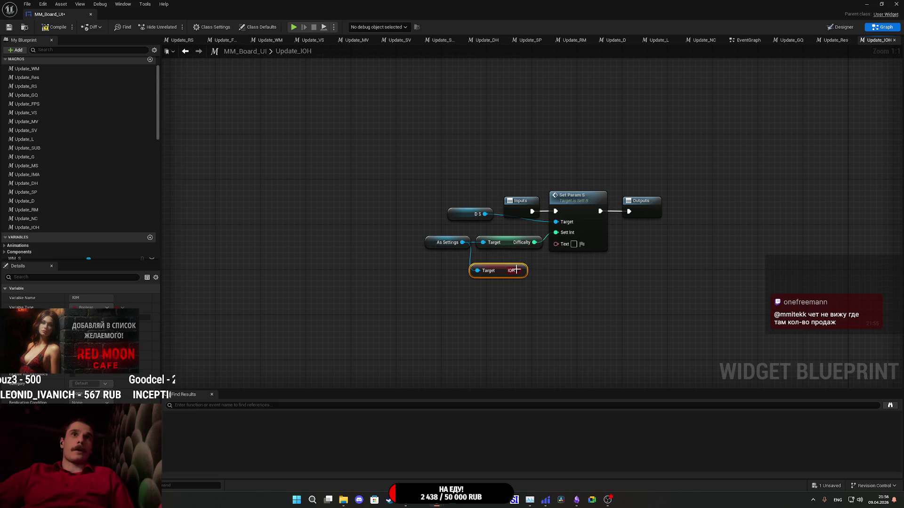
Feed Sett Int from a Select node indexed by IOH, and delete the Difficulty getter.
{"action": "left_click_drag", "start_coordinate": [549, 236], "coordinate": [561, 275]}
{"action": "type", "text": "se"}
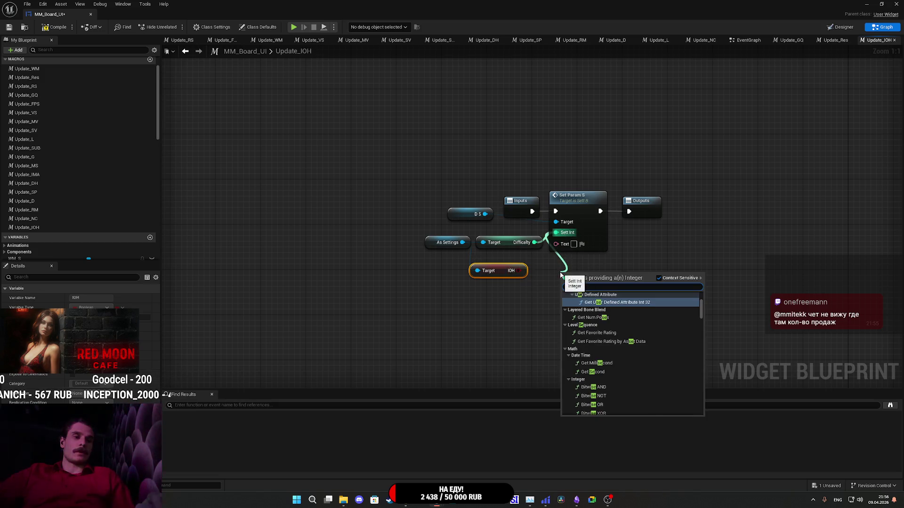
{"action": "type", "text": "le"}
{"action": "scroll", "coordinate": [592, 401], "scroll_direction": "down", "scroll_amount": 5}
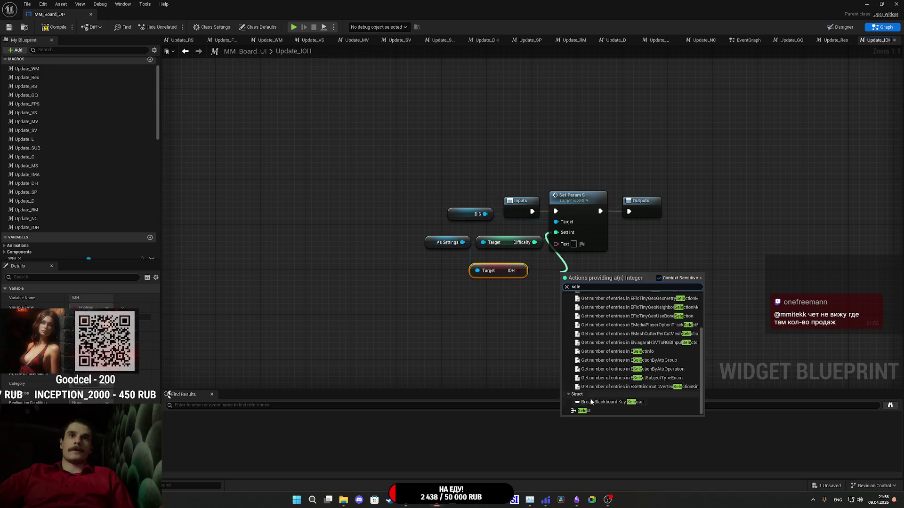
{"action": "left_click", "coordinate": [589, 410]}
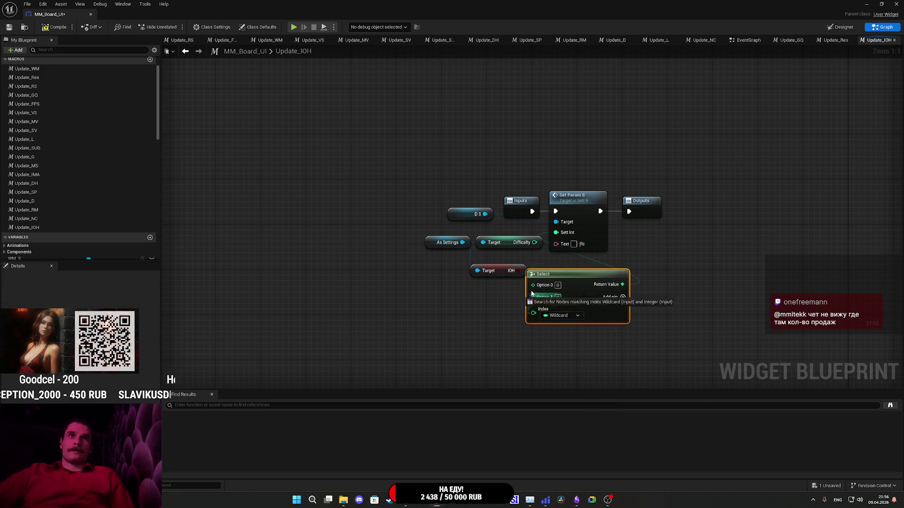
{"action": "left_click_drag", "start_coordinate": [534, 313], "coordinate": [518, 271]}
{"action": "left_click_drag", "start_coordinate": [591, 301], "coordinate": [593, 287]}
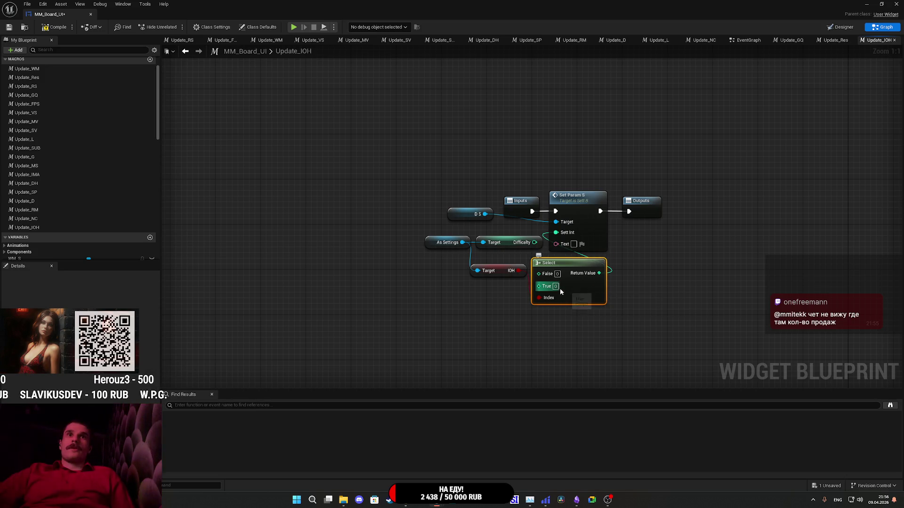
{"action": "left_click", "coordinate": [641, 308]}
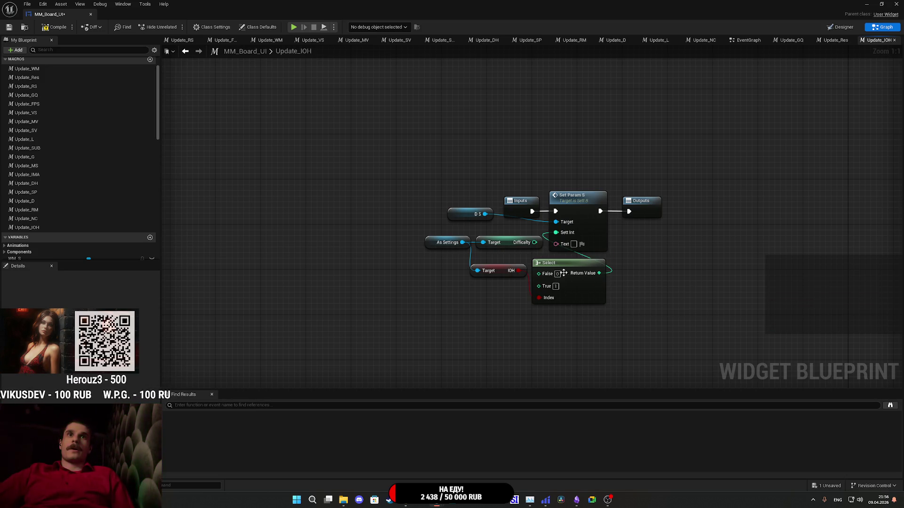
{"action": "left_click", "coordinate": [518, 243]}
{"action": "key", "text": "Delete"}
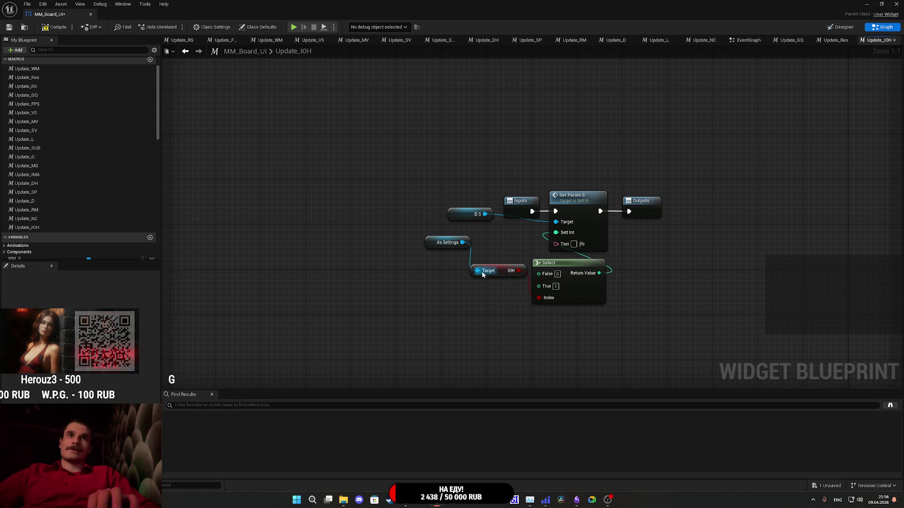
{"action": "left_click_drag", "start_coordinate": [500, 275], "coordinate": [507, 247]}
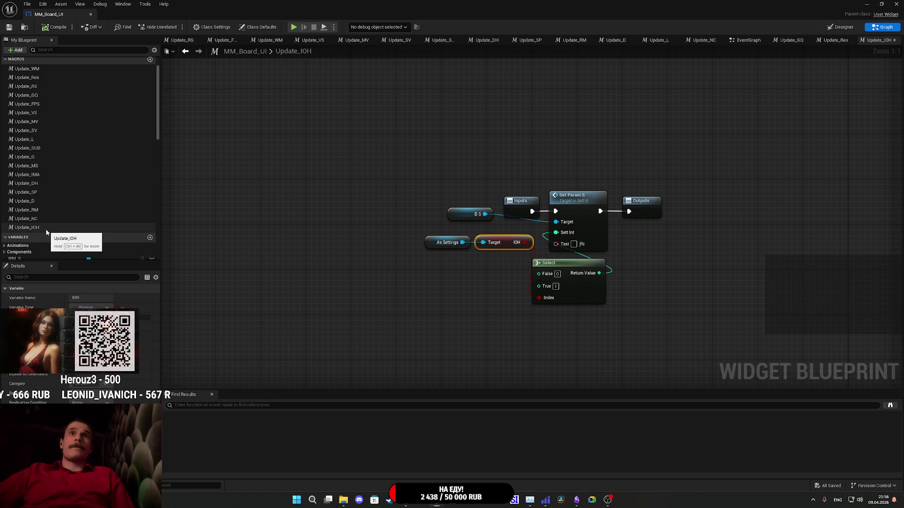
Replace the D_S getter with an IOH_S getter on Set Param S's Target, then compile and save.
{"action": "left_click_drag", "start_coordinate": [460, 214], "coordinate": [437, 215]}
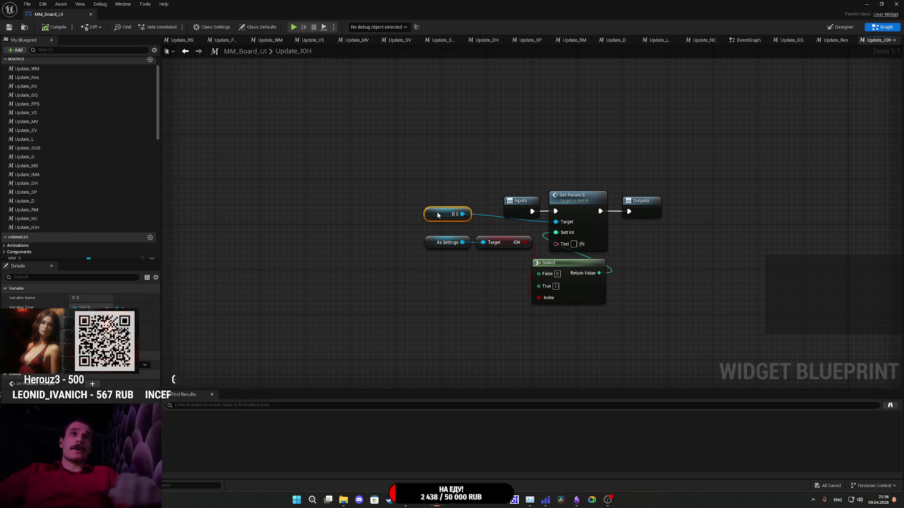
{"action": "key", "text": "Delete"}
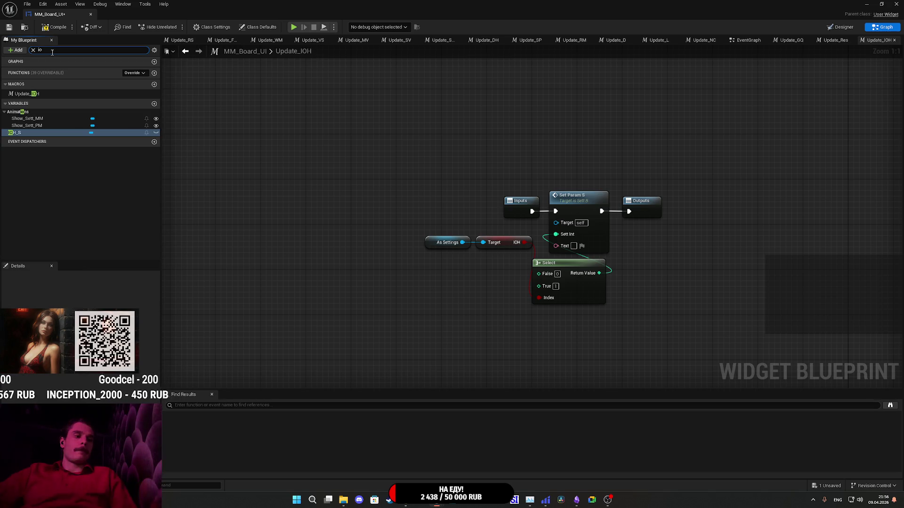
{"action": "mouse_move", "coordinate": [33, 113]}
{"action": "left_mouse_down"}
{"action": "mouse_move", "coordinate": [309, 242]}
{"action": "mouse_move", "coordinate": [440, 280]}
{"action": "mouse_move", "coordinate": [495, 289]}
{"action": "mouse_move", "coordinate": [556, 221]}
{"action": "left_mouse_up"}
{"action": "left_click", "coordinate": [457, 291]}
{"action": "mouse_move", "coordinate": [449, 282]}
{"action": "left_mouse_down"}
{"action": "mouse_move", "coordinate": [497, 234]}
{"action": "mouse_move", "coordinate": [444, 226]}
{"action": "left_mouse_up"}
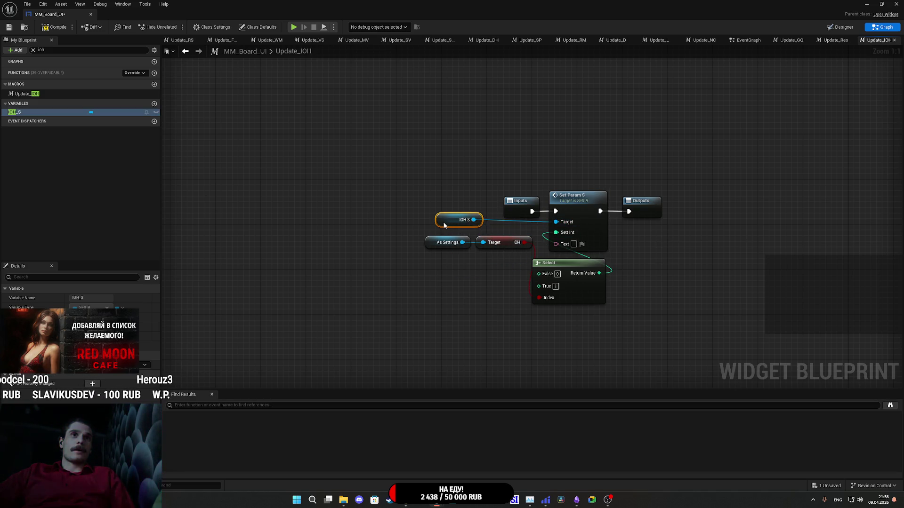
{"action": "left_click", "coordinate": [8, 27]}
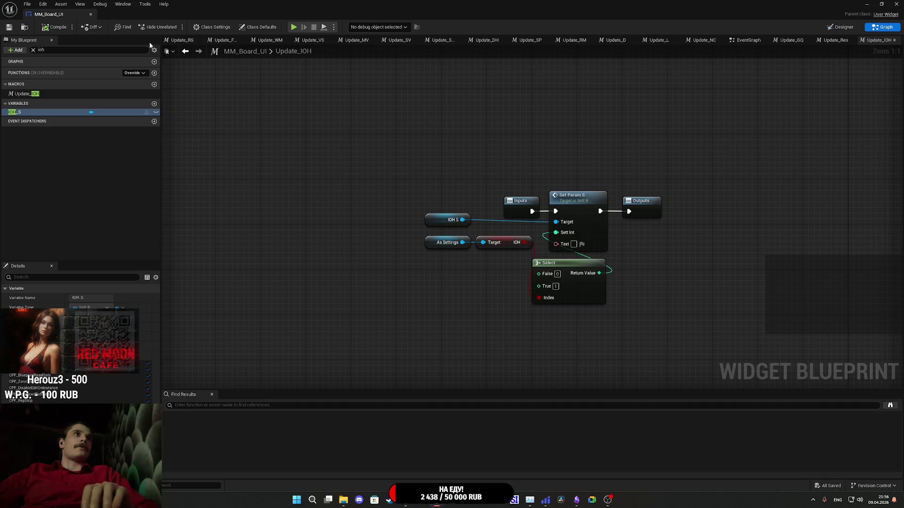
Expand the Macros list and duplicate the Update_IOH macro twice.
{"action": "left_click", "coordinate": [33, 50]}
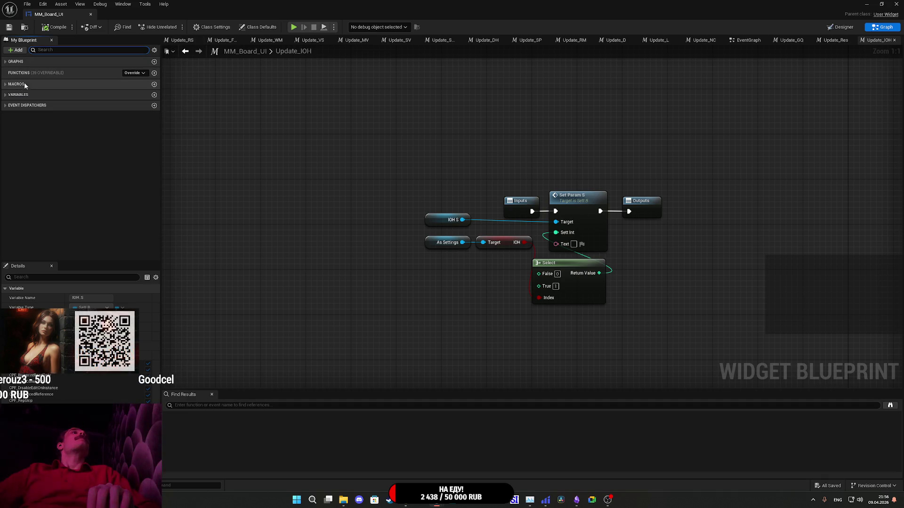
{"action": "left_click", "coordinate": [5, 62]}
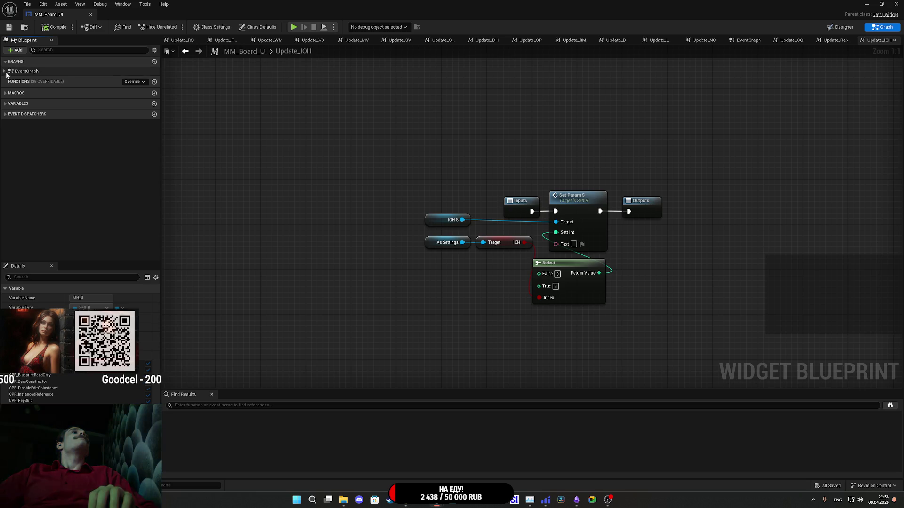
{"action": "left_click", "coordinate": [5, 72]}
{"action": "scroll", "coordinate": [49, 173], "scroll_direction": "down", "scroll_amount": 6}
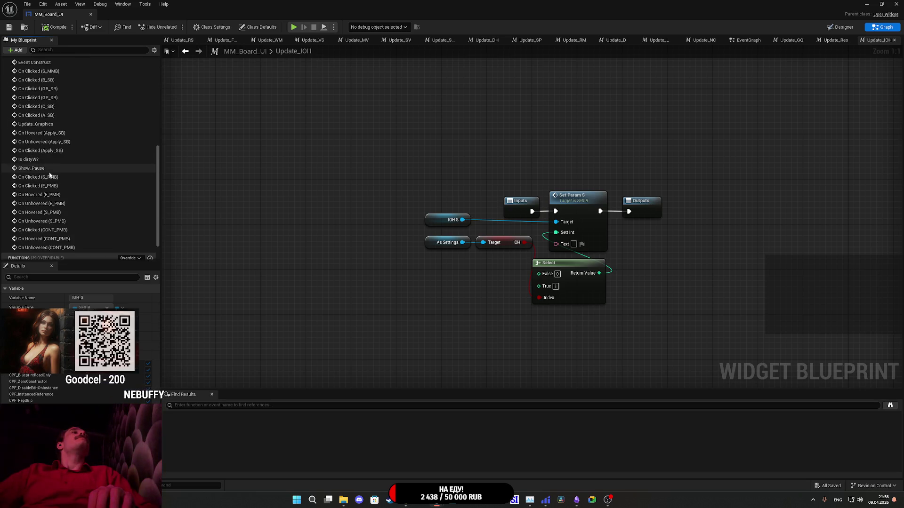
{"action": "scroll", "coordinate": [49, 173], "scroll_direction": "up", "scroll_amount": 6}
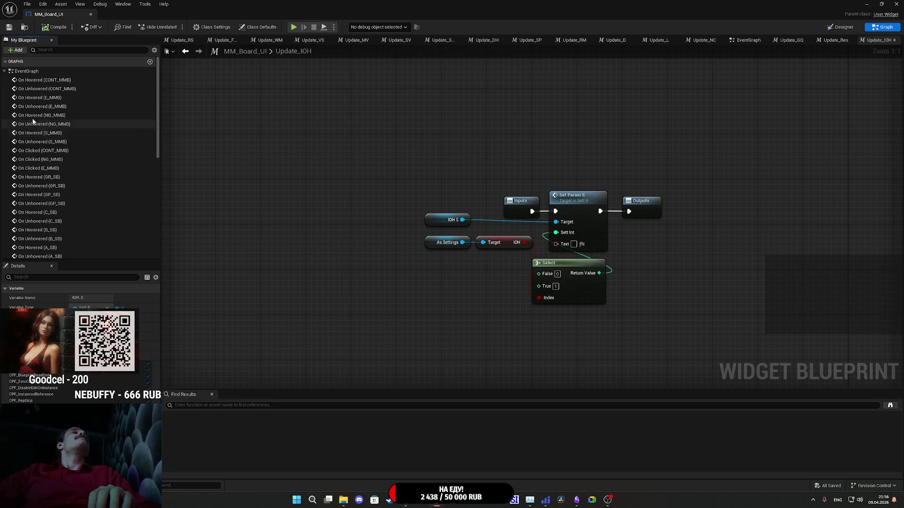
{"action": "left_click", "coordinate": [5, 71]}
{"action": "left_click", "coordinate": [6, 94]}
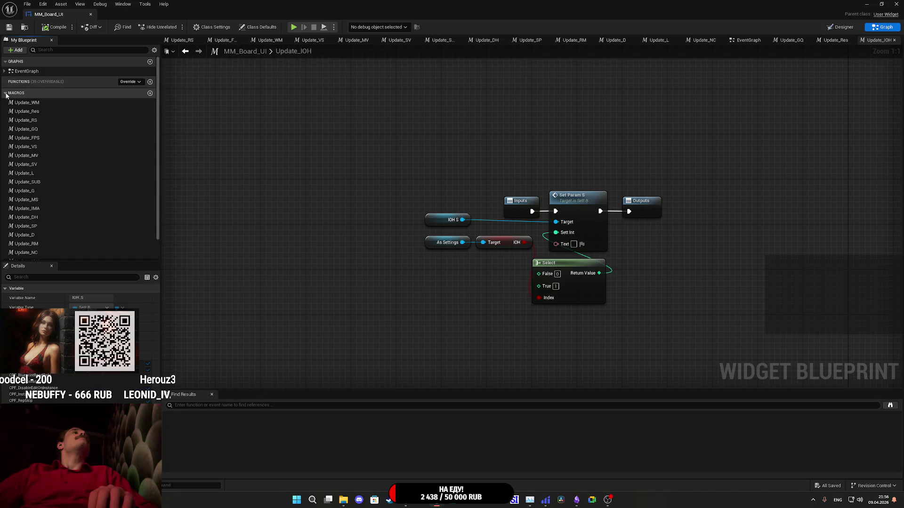
{"action": "scroll", "coordinate": [21, 126], "scroll_direction": "down", "scroll_amount": 1}
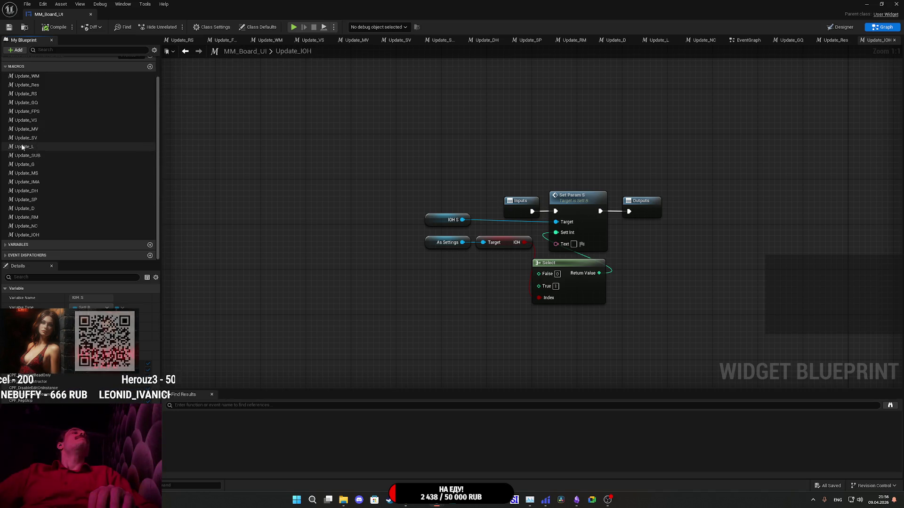
{"action": "left_click", "coordinate": [28, 235]}
{"action": "right_click", "coordinate": [42, 237]}
{"action": "left_click", "coordinate": [68, 279]}
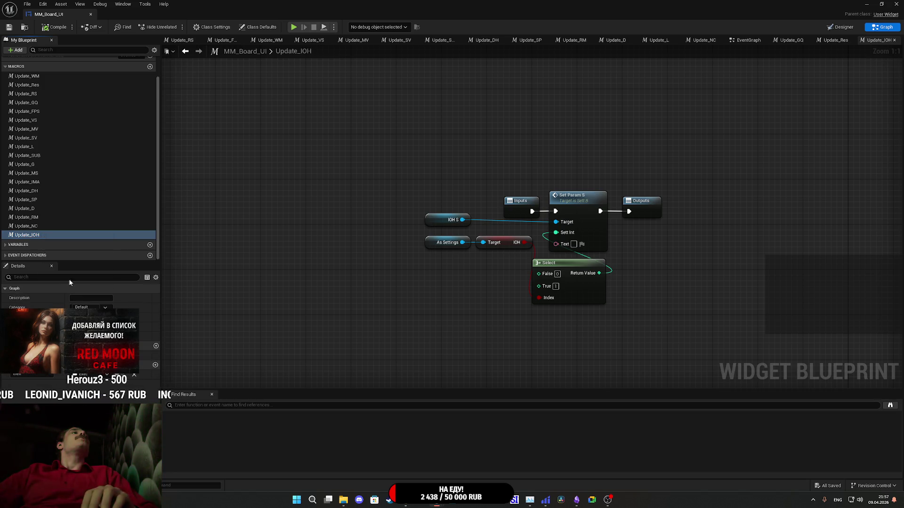
{"action": "right_click", "coordinate": [42, 237]}
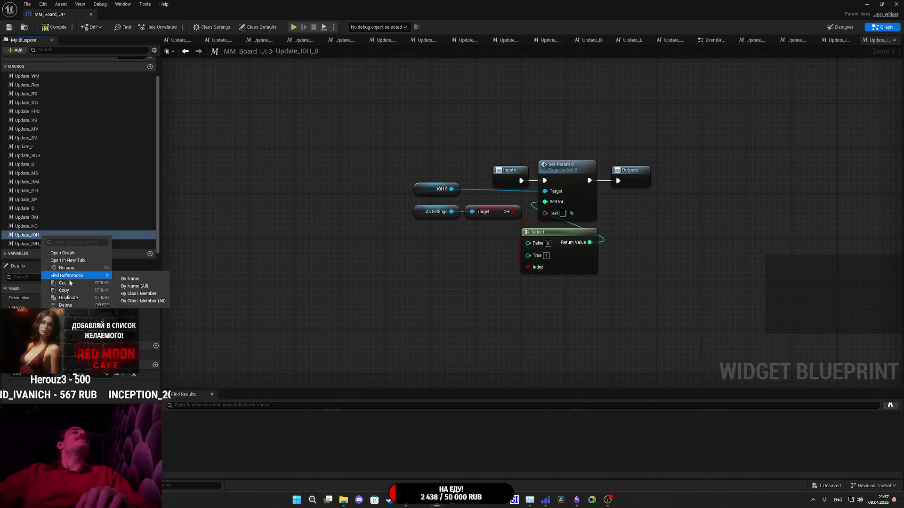
{"action": "left_click", "coordinate": [68, 298]}
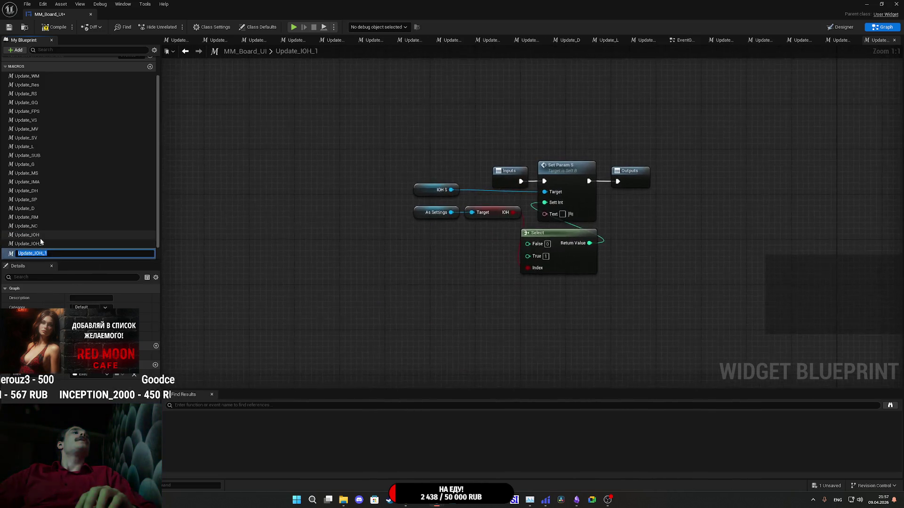
Rename the copies Update_CH and Update_HUI, then open the Update_CH macro graph.
{"action": "left_click", "coordinate": [39, 246]}
{"action": "key", "text": "F2"}
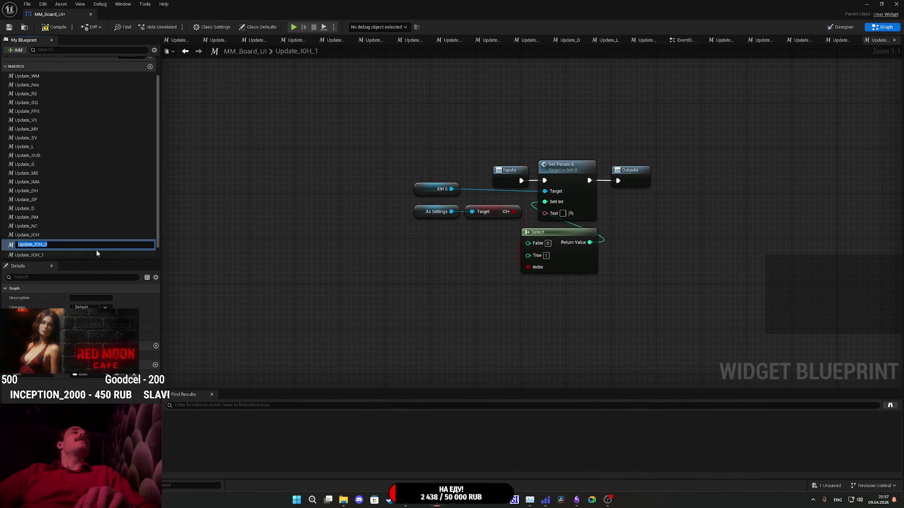
{"action": "key", "text": "End"}
{"action": "key", "text": "BackSpace"}
{"action": "key", "text": "BackSpace"}
{"action": "key", "text": "BackSpace"}
{"action": "key", "text": "BackSpace"}
{"action": "type", "text": "C"}
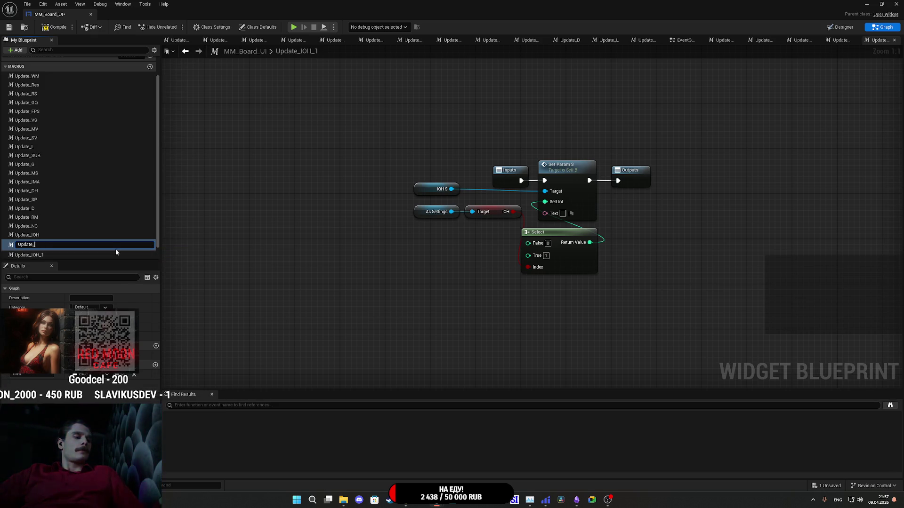
{"action": "type", "text": "H"}
{"action": "key", "text": "Return"}
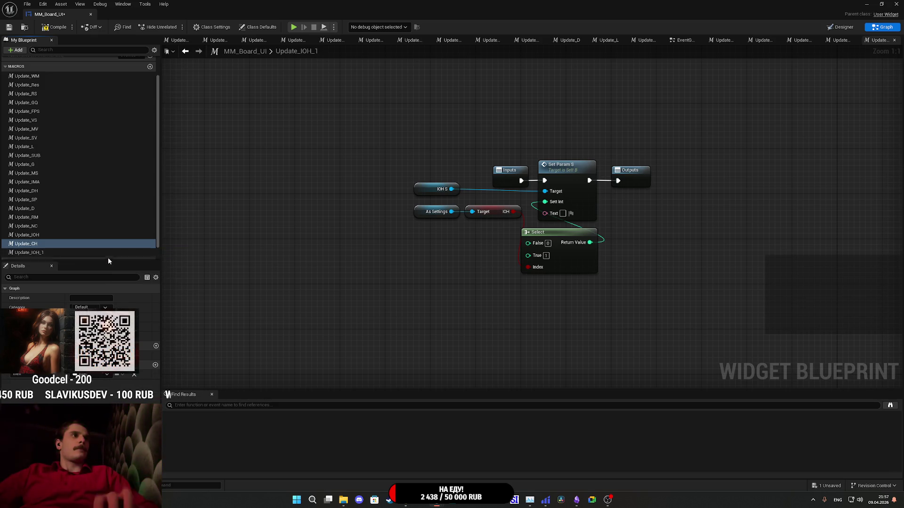
{"action": "left_click", "coordinate": [37, 253]}
{"action": "key", "text": "F2"}
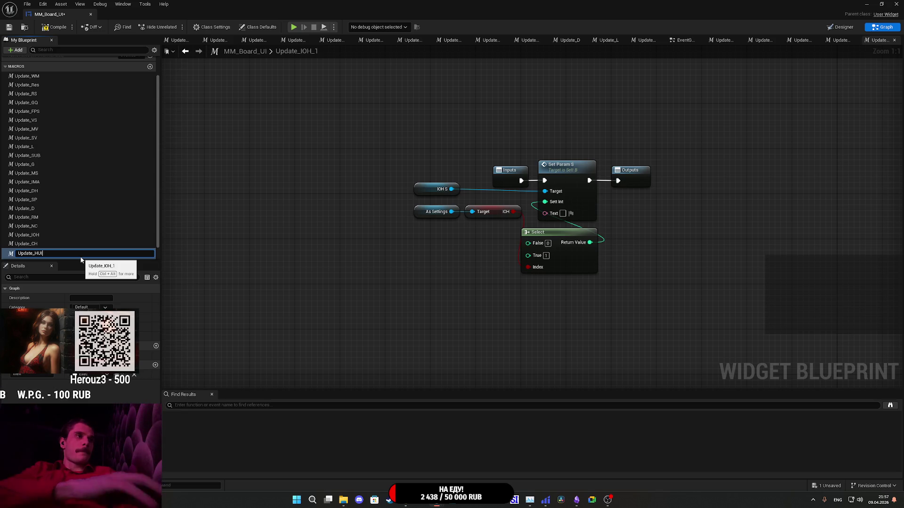
{"action": "key", "text": "Return"}
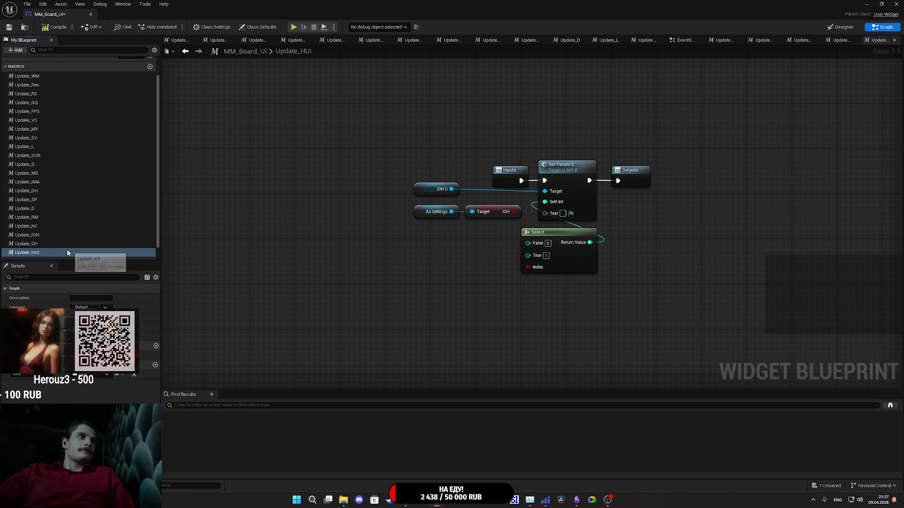
{"action": "double_click", "coordinate": [50, 242]}
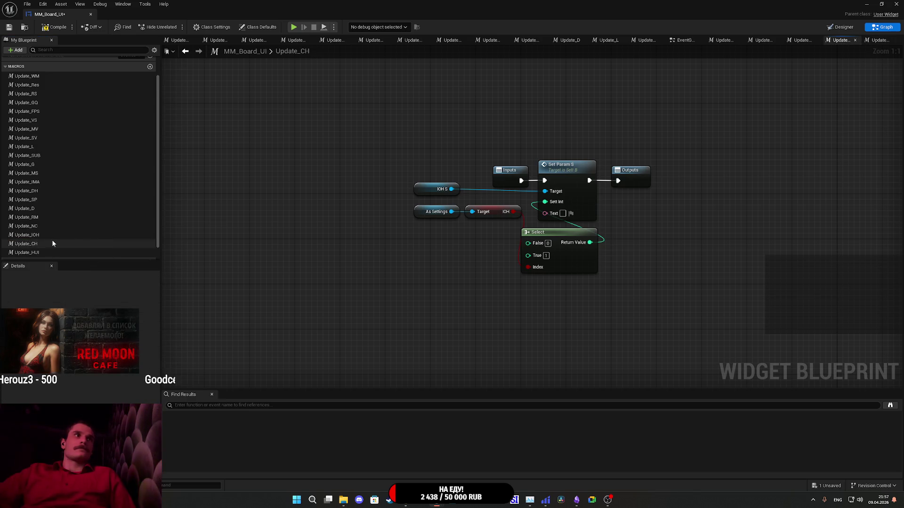
{"action": "left_click", "coordinate": [38, 246]}
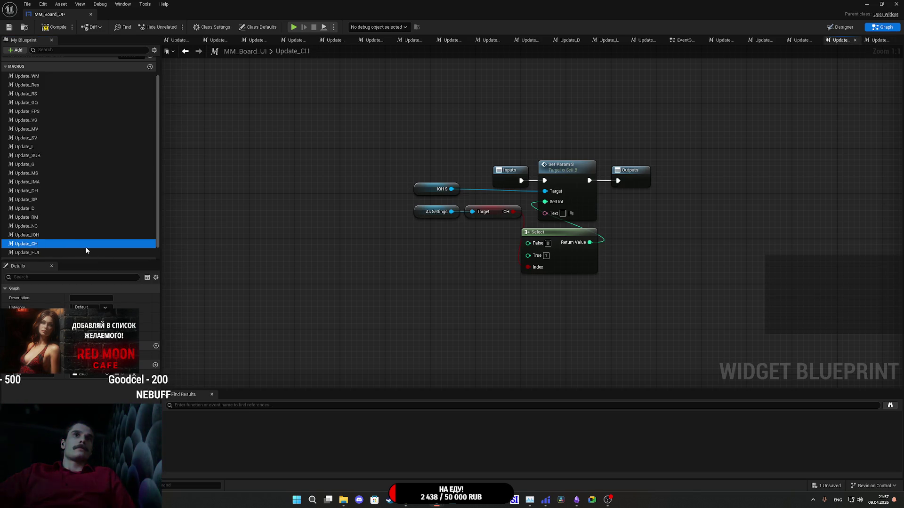
Drive the Select Index with a CH getter from As Settings, deleting the old IOH and IOH S nodes.
{"action": "left_click", "coordinate": [431, 289]}
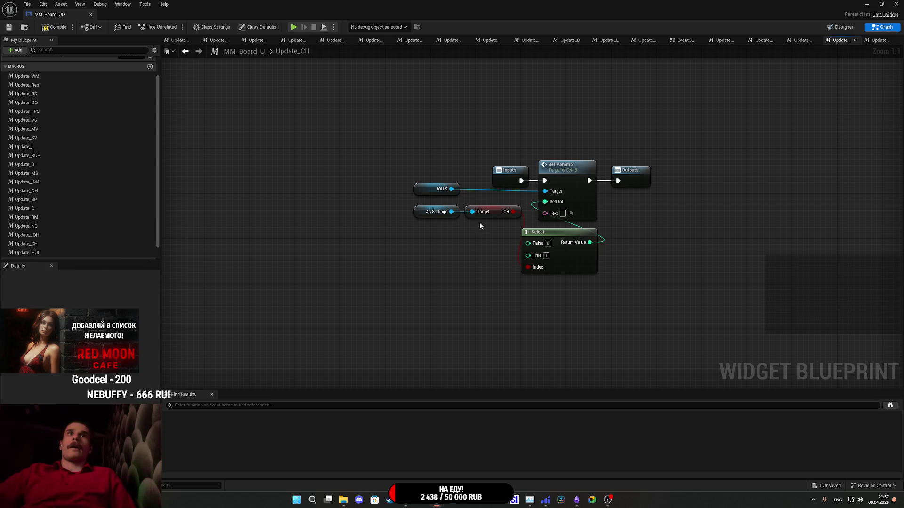
{"action": "mouse_move", "coordinate": [451, 212]}
{"action": "left_mouse_down"}
{"action": "mouse_move", "coordinate": [435, 245]}
{"action": "mouse_move", "coordinate": [427, 241]}
{"action": "left_mouse_up"}
{"action": "type", "text": "ch"}
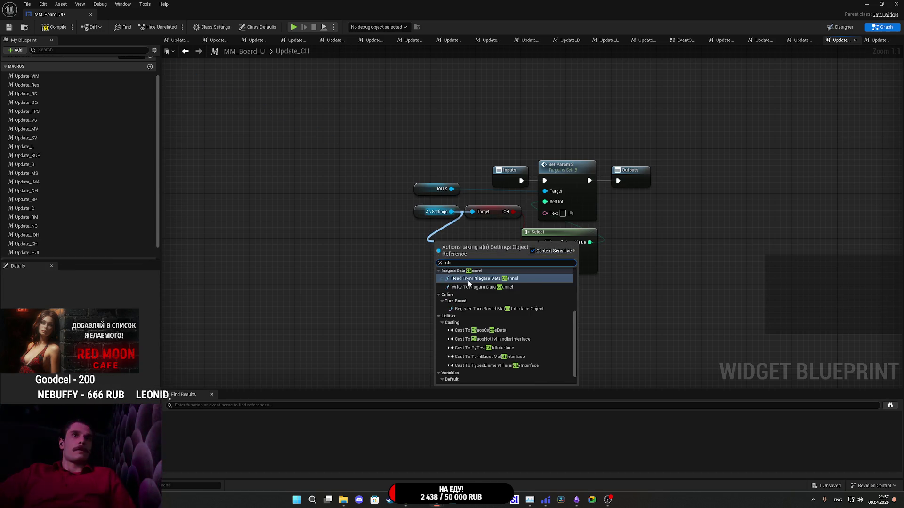
{"action": "scroll", "coordinate": [469, 329], "scroll_direction": "down", "scroll_amount": 3}
{"action": "left_click", "coordinate": [468, 375]}
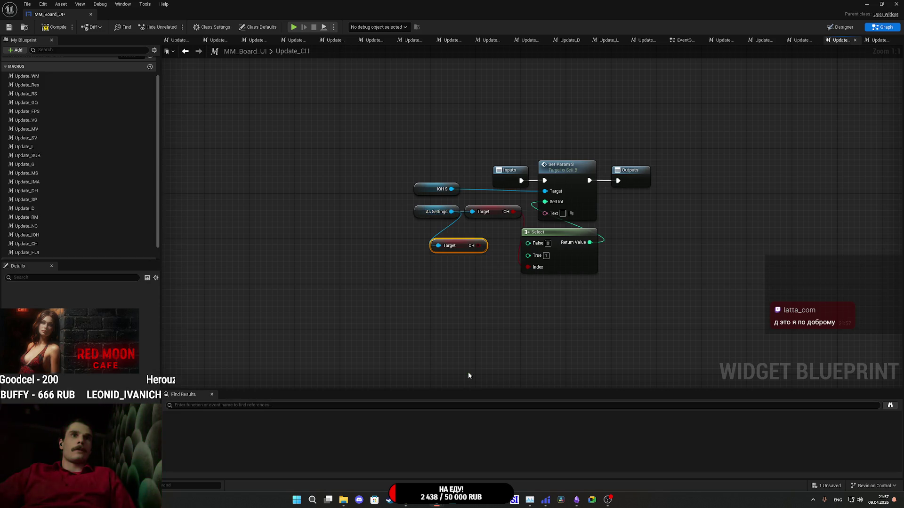
{"action": "left_click_drag", "start_coordinate": [478, 245], "coordinate": [528, 267]}
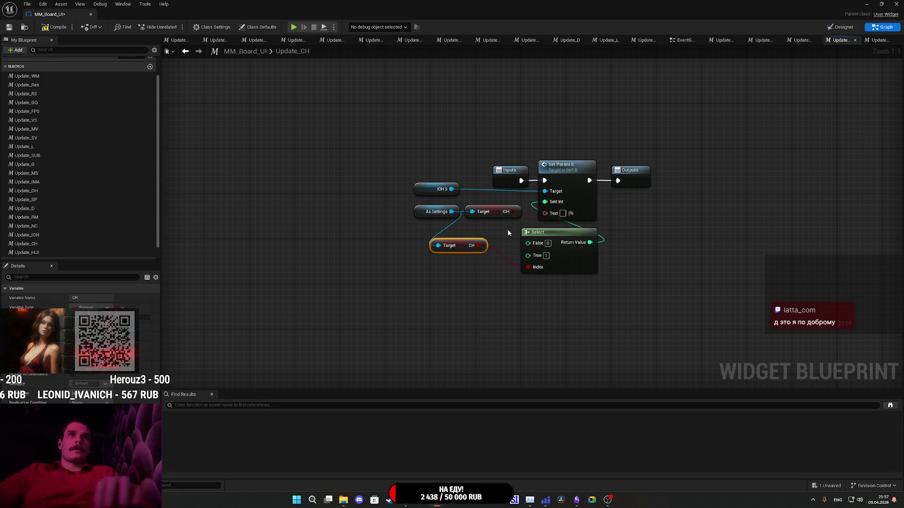
{"action": "left_click", "coordinate": [487, 211]}
{"action": "key", "text": "Delete"}
{"action": "left_click_drag", "start_coordinate": [440, 189], "coordinate": [406, 175]}
{"action": "key", "text": "Delete"}
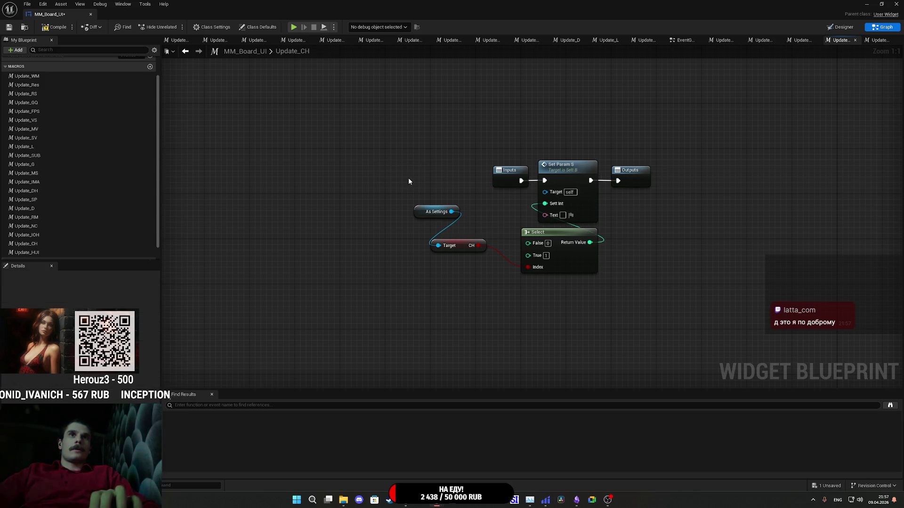
Add a CH_S getter as Set Param S's Target, then compile and save.
{"action": "left_click", "coordinate": [44, 49]}
{"action": "type", "text": "ch"}
{"action": "mouse_move", "coordinate": [28, 110]}
{"action": "left_mouse_down"}
{"action": "mouse_move", "coordinate": [374, 202]}
{"action": "mouse_move", "coordinate": [544, 192]}
{"action": "left_mouse_up"}
{"action": "mouse_move", "coordinate": [482, 184]}
{"action": "left_mouse_down"}
{"action": "mouse_move", "coordinate": [475, 197]}
{"action": "mouse_move", "coordinate": [426, 193]}
{"action": "left_mouse_up"}
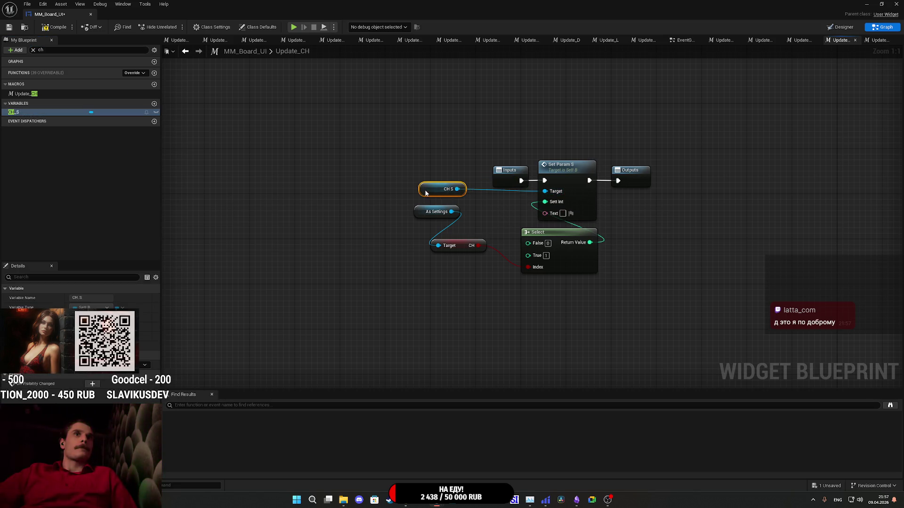
{"action": "left_click", "coordinate": [263, 116]}
{"action": "left_click", "coordinate": [42, 27]}
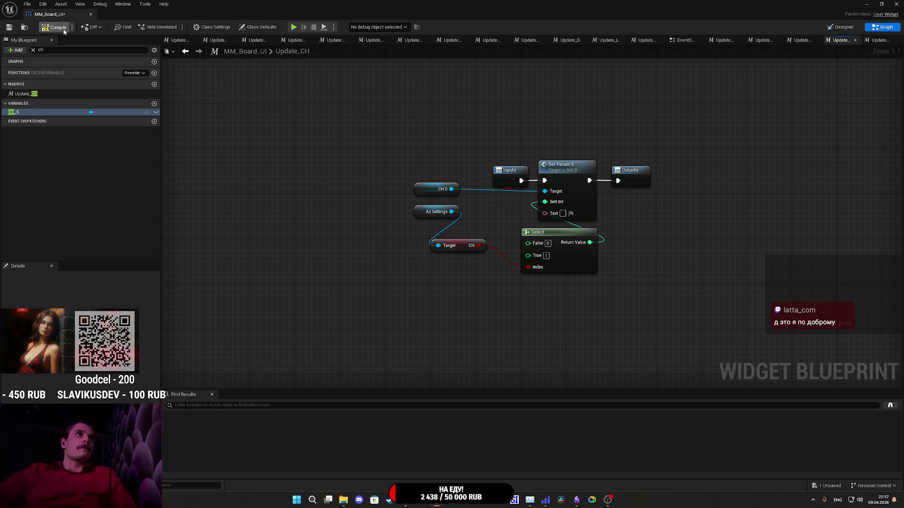
{"action": "left_click", "coordinate": [8, 27]}
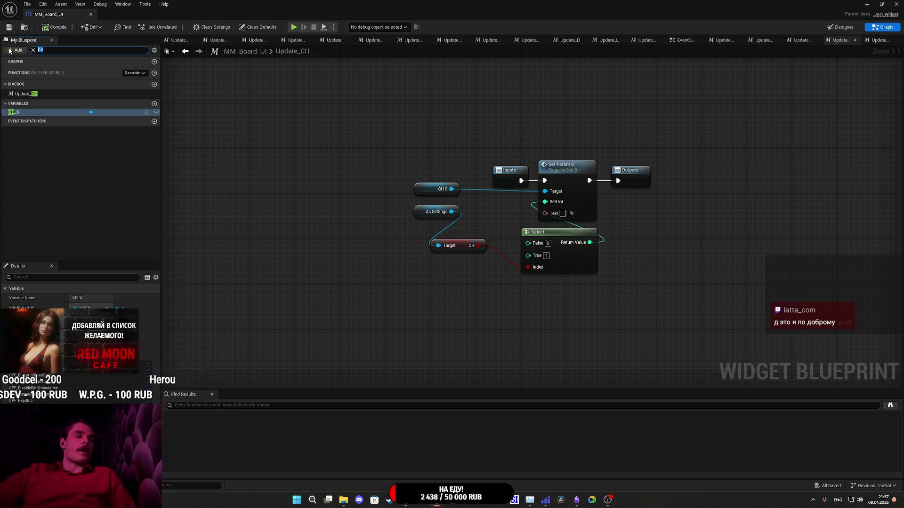
Replace the IOH S node with an HUI_S getter on Set Param S's Target.
{"action": "type", "text": "ui"}
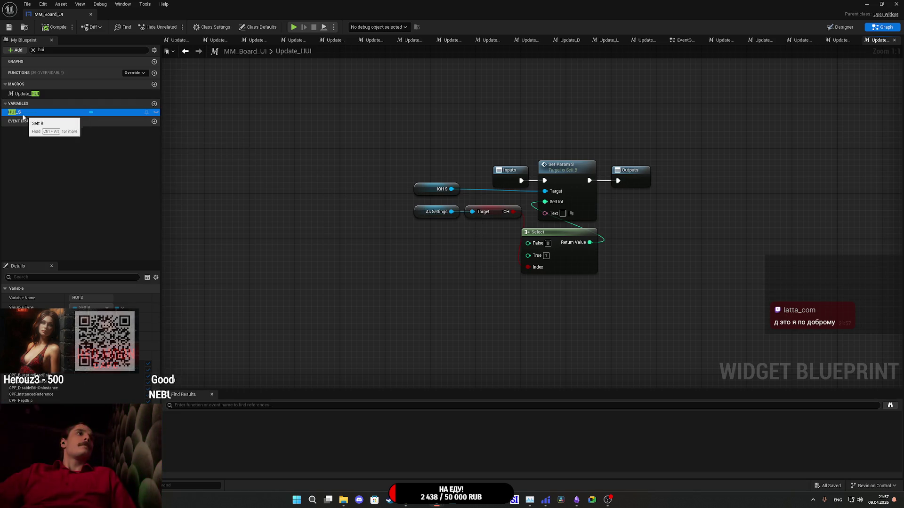
{"action": "mouse_move", "coordinate": [22, 116]}
{"action": "left_mouse_down"}
{"action": "mouse_move", "coordinate": [190, 163]}
{"action": "mouse_move", "coordinate": [352, 232]}
{"action": "mouse_move", "coordinate": [515, 208]}
{"action": "mouse_move", "coordinate": [545, 191]}
{"action": "left_mouse_up"}
{"action": "left_click", "coordinate": [376, 245]}
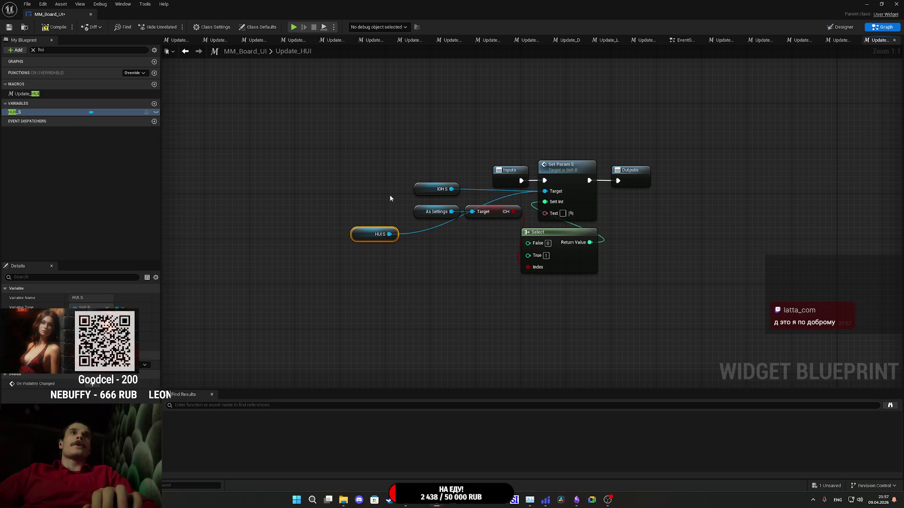
{"action": "key", "text": "Delete"}
{"action": "mouse_move", "coordinate": [360, 238]}
{"action": "left_mouse_down"}
{"action": "mouse_move", "coordinate": [412, 215]}
{"action": "mouse_move", "coordinate": [423, 193]}
{"action": "mouse_move", "coordinate": [455, 220]}
{"action": "mouse_move", "coordinate": [422, 253]}
{"action": "left_mouse_up"}
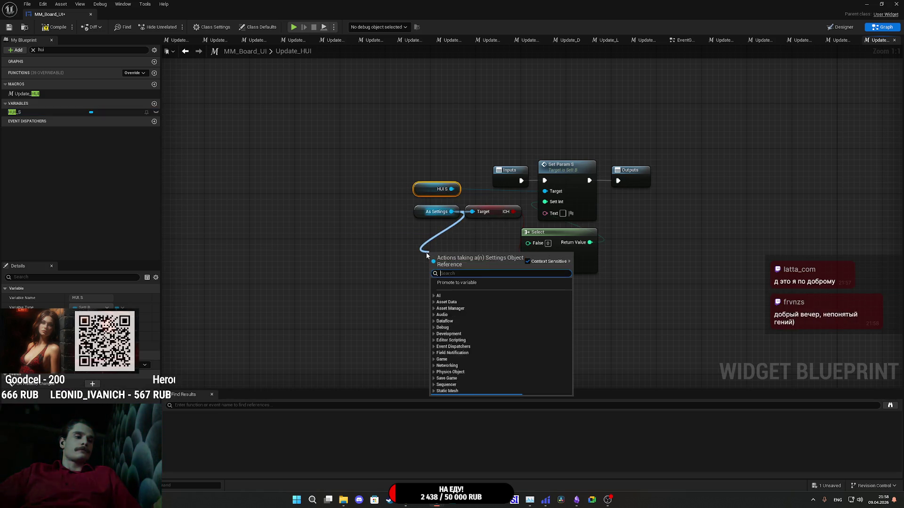
Wire a HUI getter from As Settings into the Select Index, delete the IOH getter, and save.
{"action": "type", "text": "hui"}
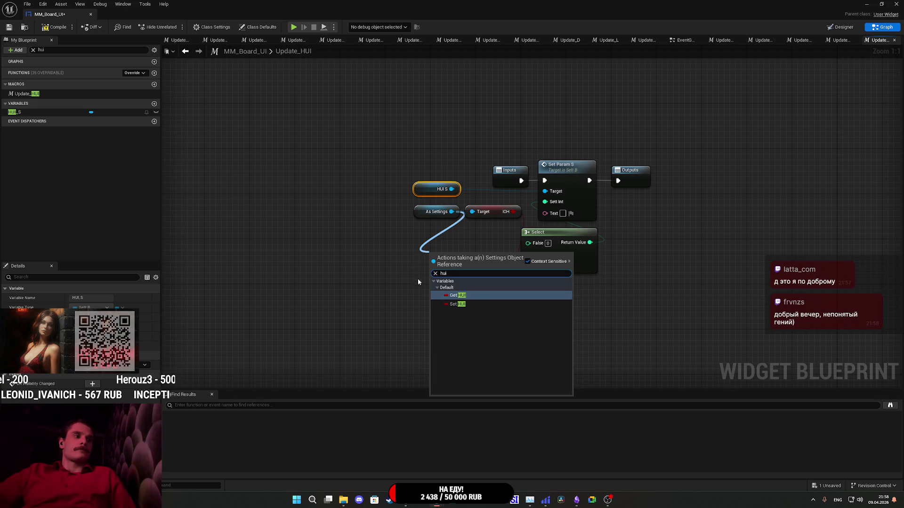
{"action": "left_click", "coordinate": [457, 296]}
{"action": "left_click_drag", "start_coordinate": [476, 257], "coordinate": [536, 269]}
{"action": "left_click", "coordinate": [490, 212]}
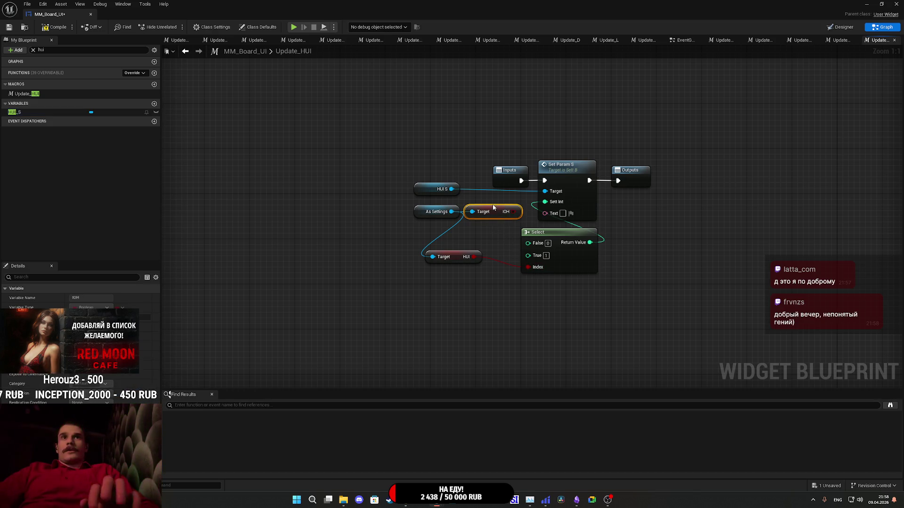
{"action": "key", "text": "Delete"}
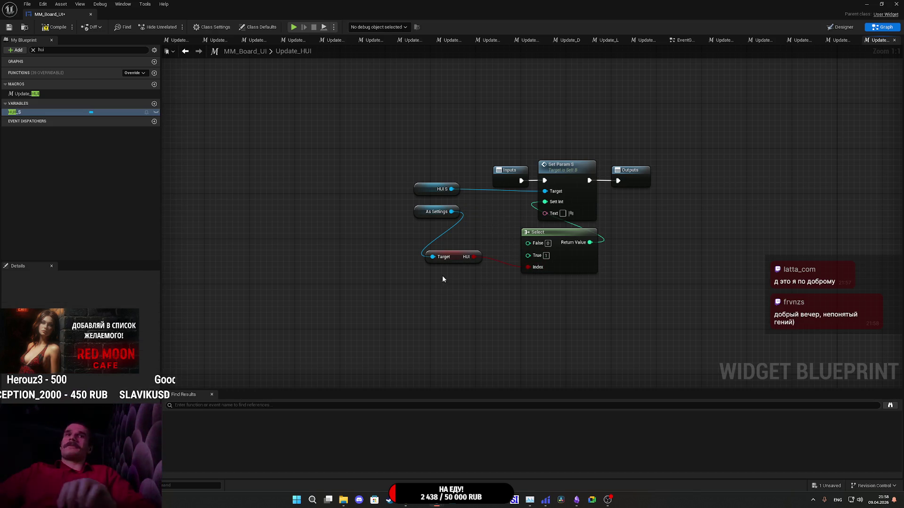
{"action": "left_click_drag", "start_coordinate": [452, 255], "coordinate": [436, 236]}
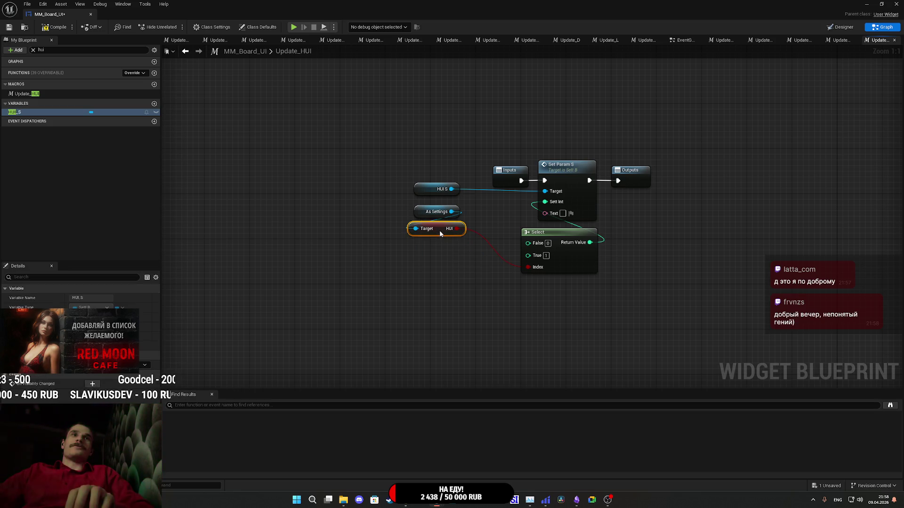
{"action": "left_click", "coordinate": [487, 218]}
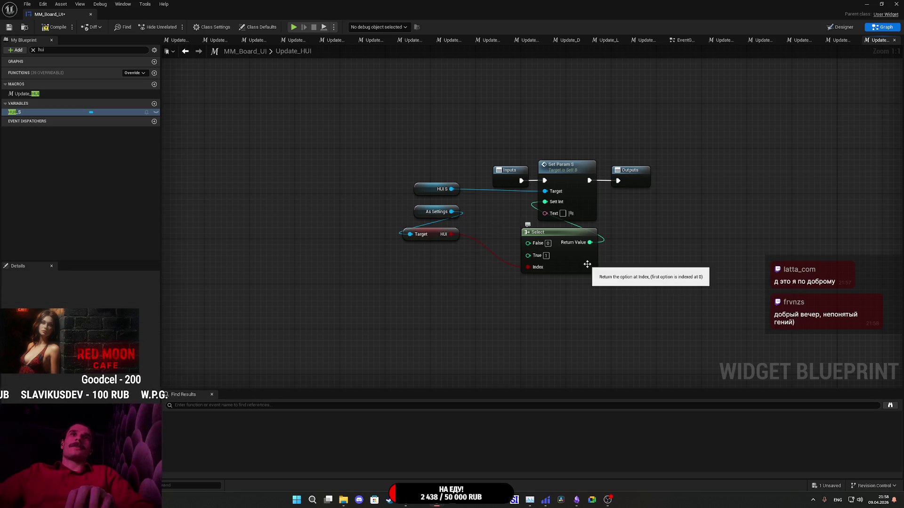
{"action": "key", "text": "ctrl+s"}
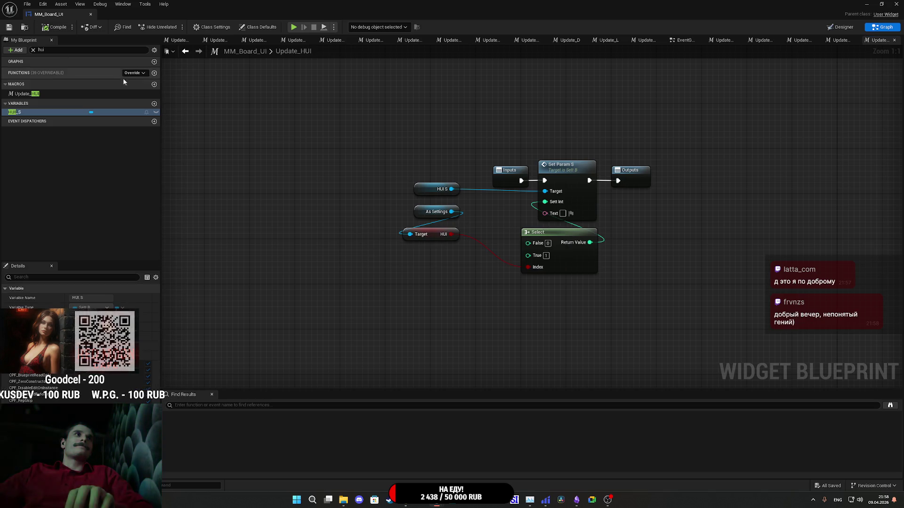
{"action": "left_click", "coordinate": [33, 50]}
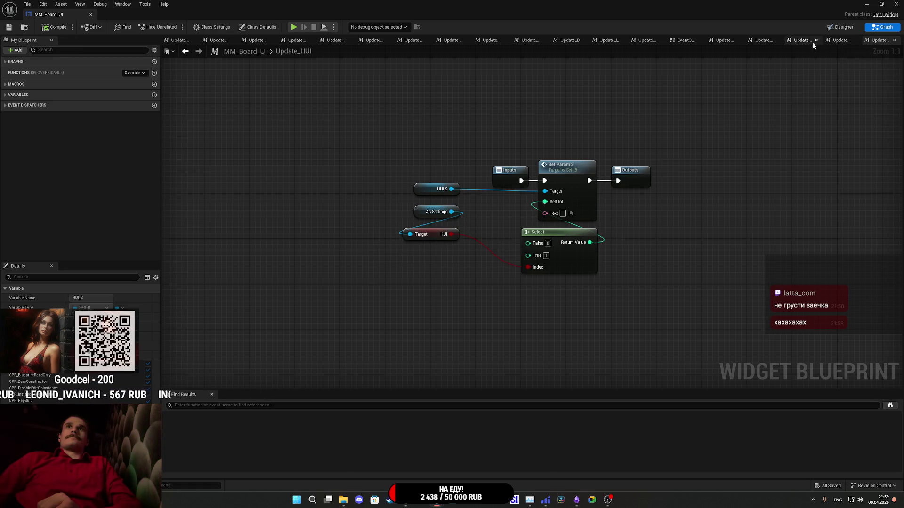
Bring the Update calls into view in the EventGraph and expand the My Blueprint functions list.
{"action": "left_click", "coordinate": [685, 40]}
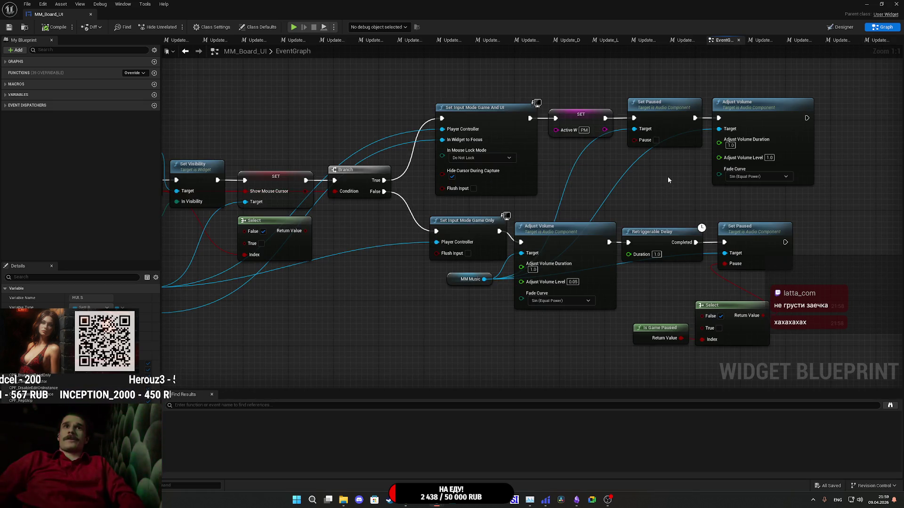
{"action": "scroll", "coordinate": [666, 182], "scroll_direction": "down", "scroll_amount": 9}
{"action": "scroll", "coordinate": [666, 184], "scroll_direction": "up", "scroll_amount": 9}
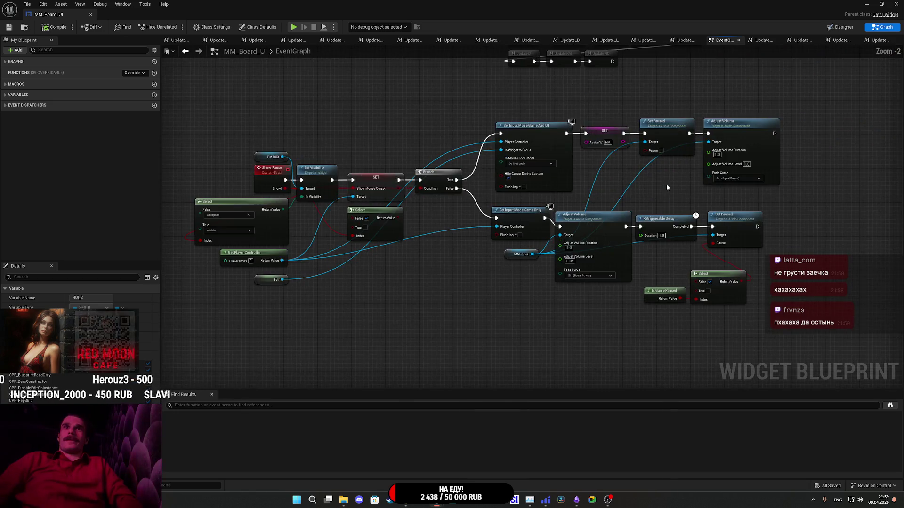
{"action": "left_click_drag", "start_coordinate": [624, 233], "coordinate": [620, 282]}
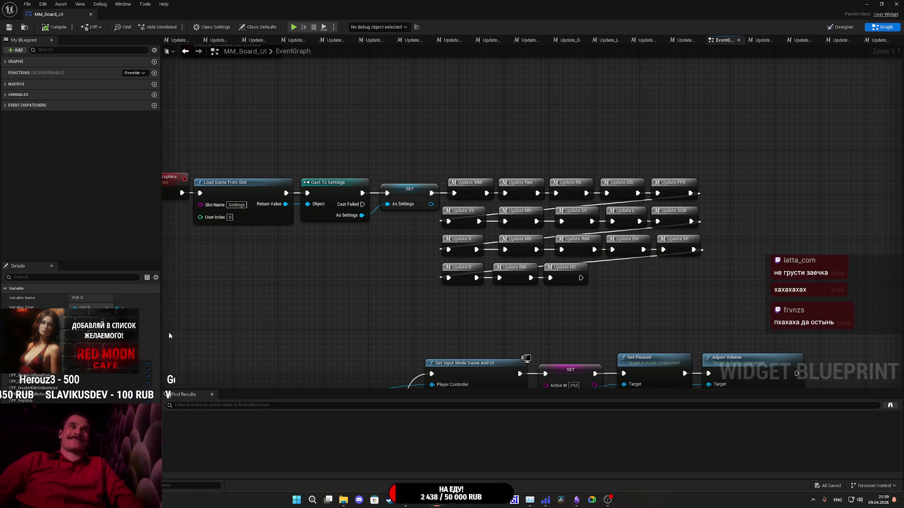
{"action": "left_click", "coordinate": [8, 63]}
{"action": "left_click", "coordinate": [5, 71]}
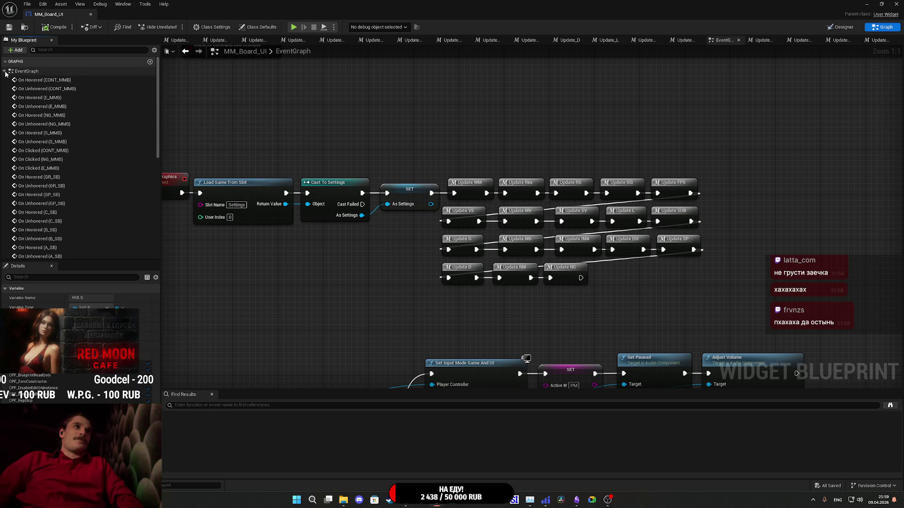
{"action": "left_click", "coordinate": [5, 71]}
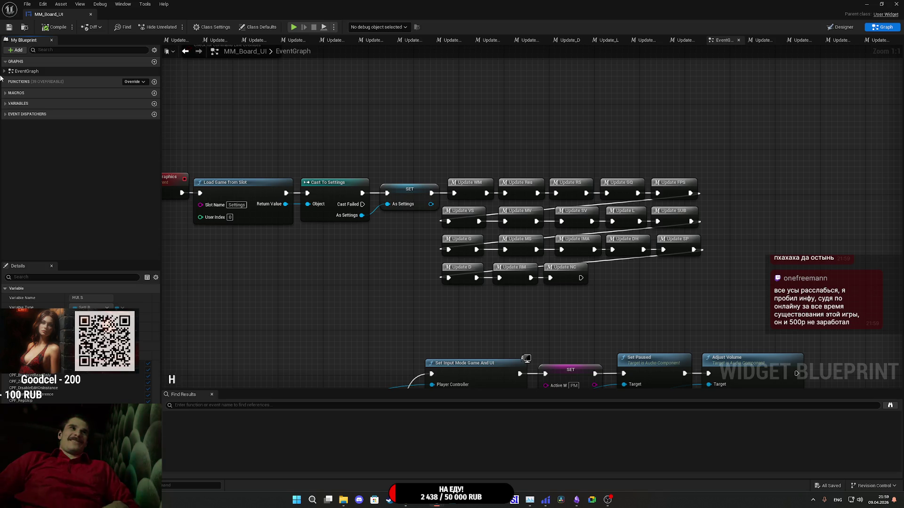
{"action": "left_click", "coordinate": [5, 81]}
{"action": "scroll", "coordinate": [74, 143], "scroll_direction": "down", "scroll_amount": 3}
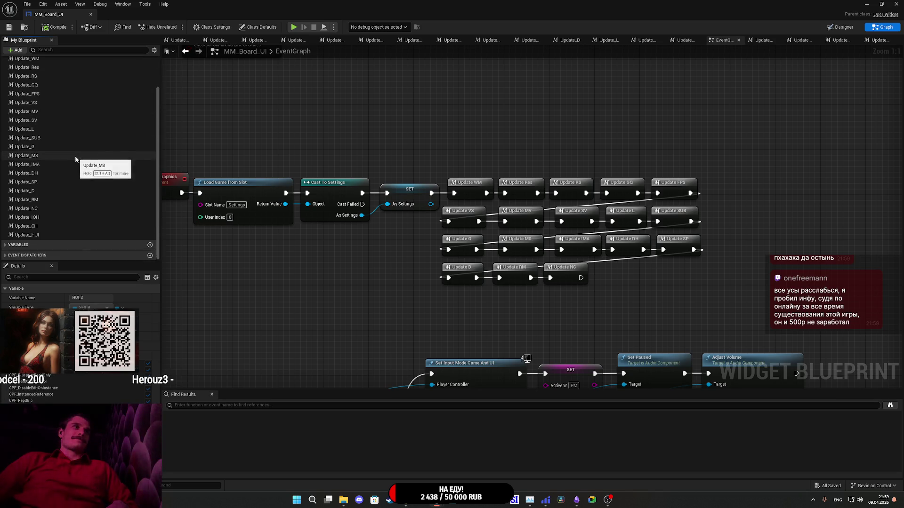
Add Update IOH and Update CH calls after Update NC, chain into Update HUI, and save.
{"action": "mouse_move", "coordinate": [42, 217]}
{"action": "left_mouse_down"}
{"action": "mouse_move", "coordinate": [386, 273]}
{"action": "mouse_move", "coordinate": [377, 306]}
{"action": "mouse_move", "coordinate": [427, 305]}
{"action": "left_mouse_up"}
{"action": "left_click", "coordinate": [45, 226]}
{"action": "mouse_move", "coordinate": [38, 235]}
{"action": "left_mouse_down"}
{"action": "mouse_move", "coordinate": [477, 304]}
{"action": "mouse_move", "coordinate": [476, 311]}
{"action": "mouse_move", "coordinate": [404, 311]}
{"action": "mouse_move", "coordinate": [485, 306]}
{"action": "left_mouse_up"}
{"action": "mouse_move", "coordinate": [404, 313]}
{"action": "left_mouse_down"}
{"action": "mouse_move", "coordinate": [600, 304]}
{"action": "mouse_move", "coordinate": [625, 279]}
{"action": "mouse_move", "coordinate": [601, 277]}
{"action": "mouse_move", "coordinate": [682, 277]}
{"action": "left_mouse_up"}
{"action": "left_click", "coordinate": [685, 298]}
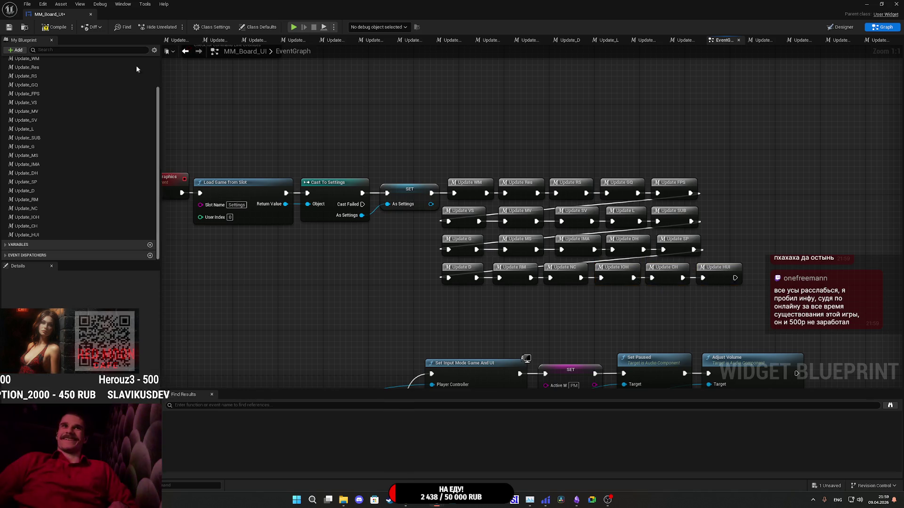
{"action": "left_click", "coordinate": [9, 28]}
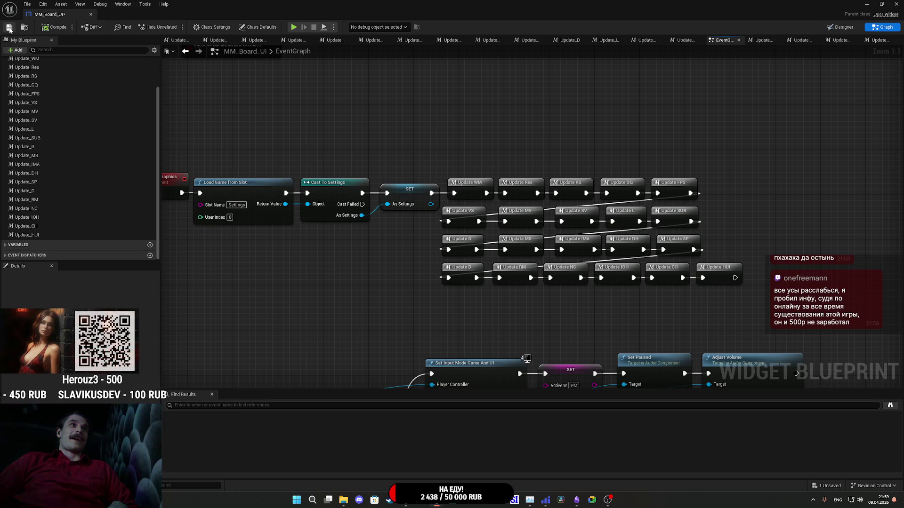
{"action": "left_click", "coordinate": [867, 4]}
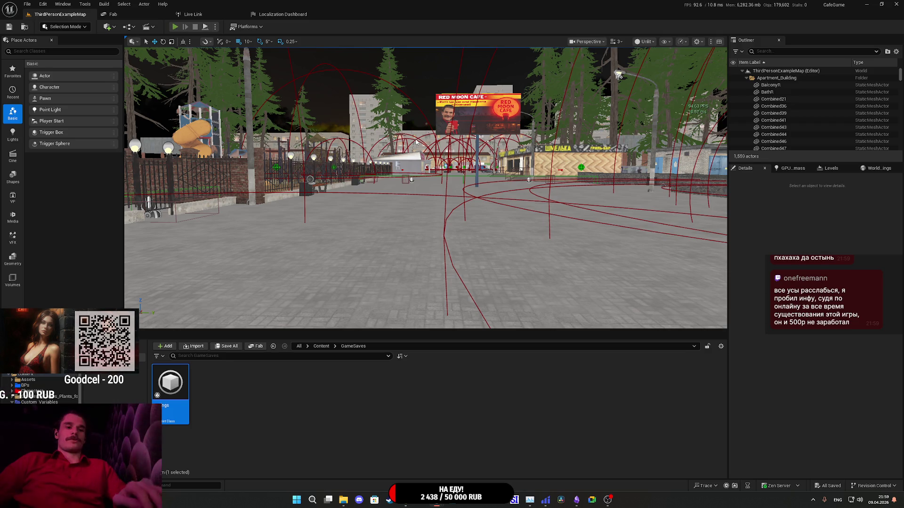
Start a full-screen play session and open the pause menu's Settings > Gameplay options.
{"action": "key", "text": "alt+p"}
{"action": "key", "text": "F11"}
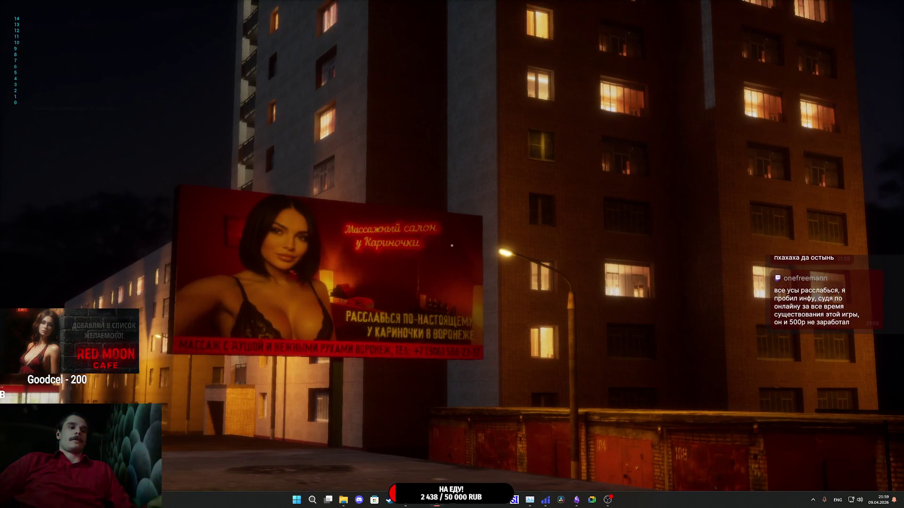
{"action": "key", "text": "Escape"}
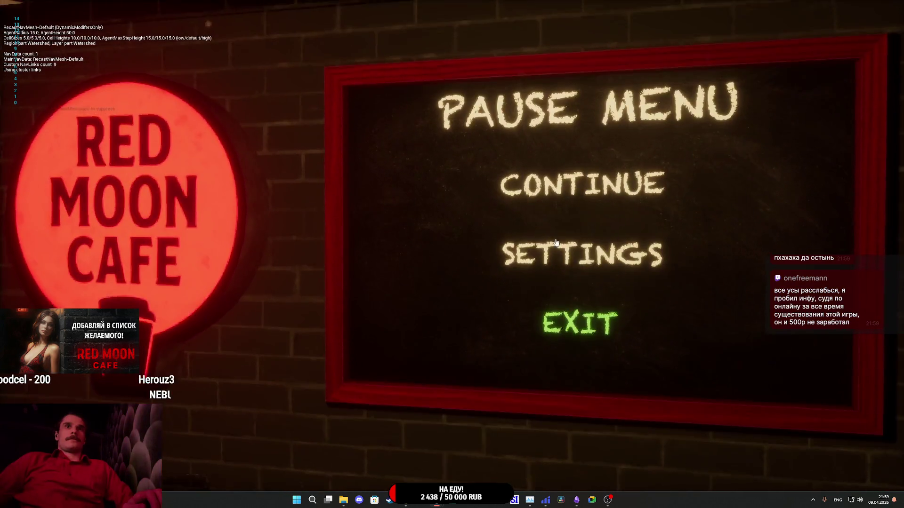
{"action": "left_click", "coordinate": [578, 264]}
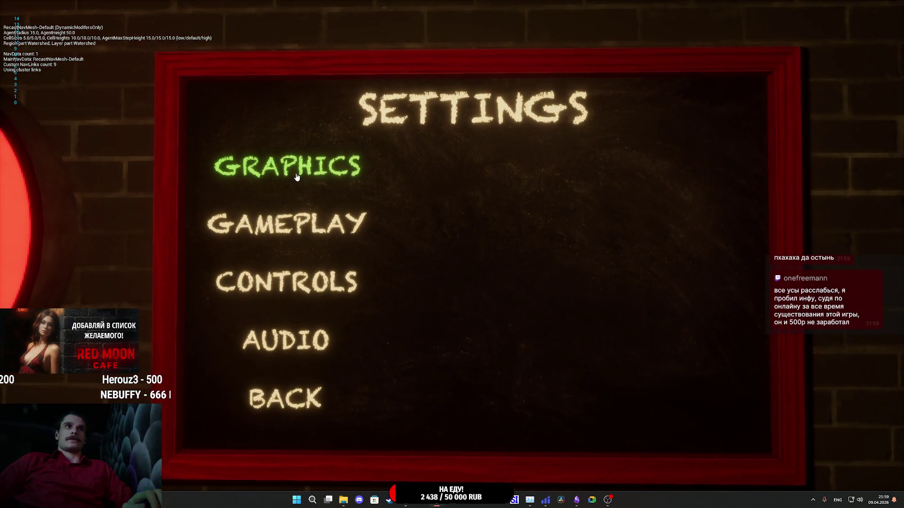
{"action": "left_click", "coordinate": [320, 226]}
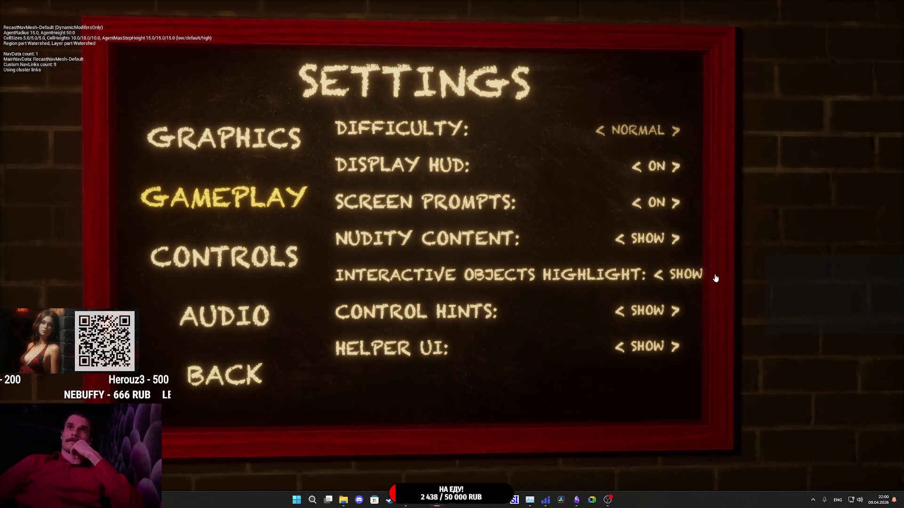
Cycle Interactive Objects Highlight between SHOW and HIDE, and set Control Hints and Helper UI to HIDE.
{"action": "left_click", "coordinate": [665, 275]}
{"action": "left_click", "coordinate": [665, 276]}
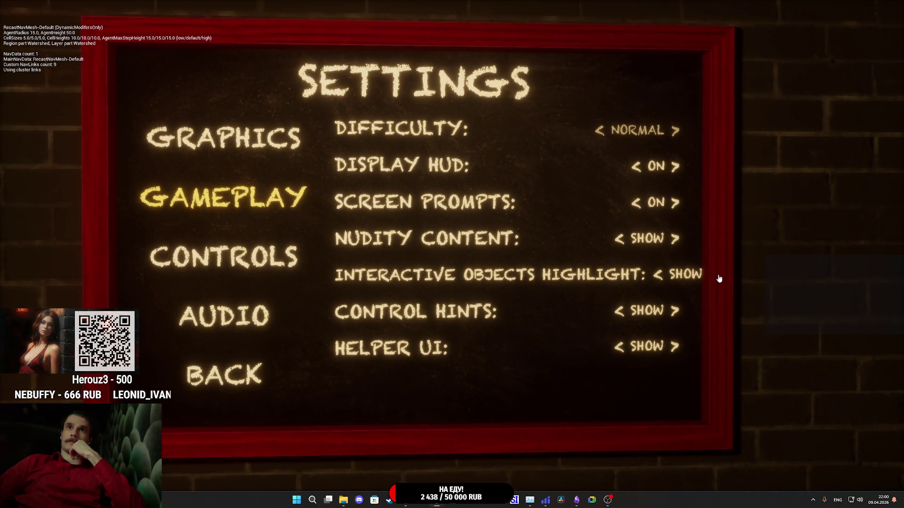
{"action": "left_click", "coordinate": [672, 278]}
{"action": "left_click", "coordinate": [671, 279]}
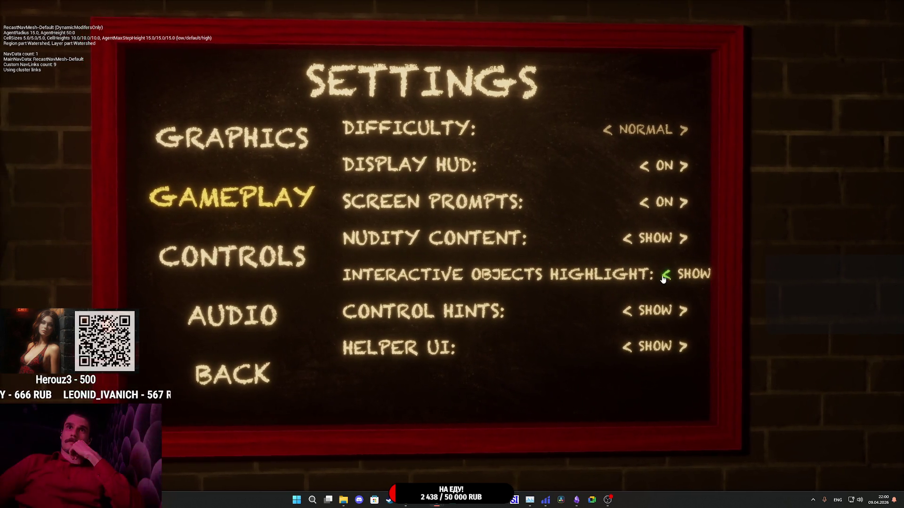
{"action": "left_click", "coordinate": [672, 278]}
{"action": "left_click", "coordinate": [632, 304]}
{"action": "left_click", "coordinate": [632, 339]}
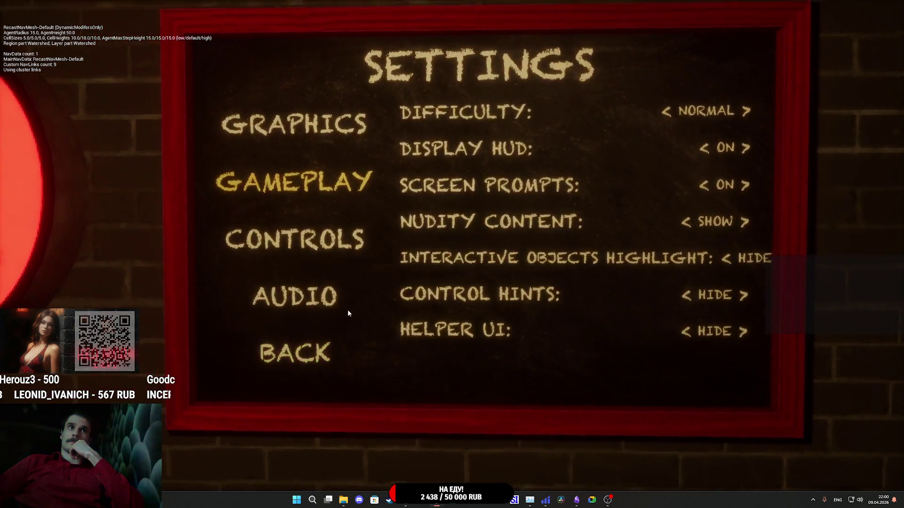
Reopen Settings to confirm the stored values, then go back and end the play session.
{"action": "key", "text": "Escape"}
{"action": "left_click", "coordinate": [573, 268]}
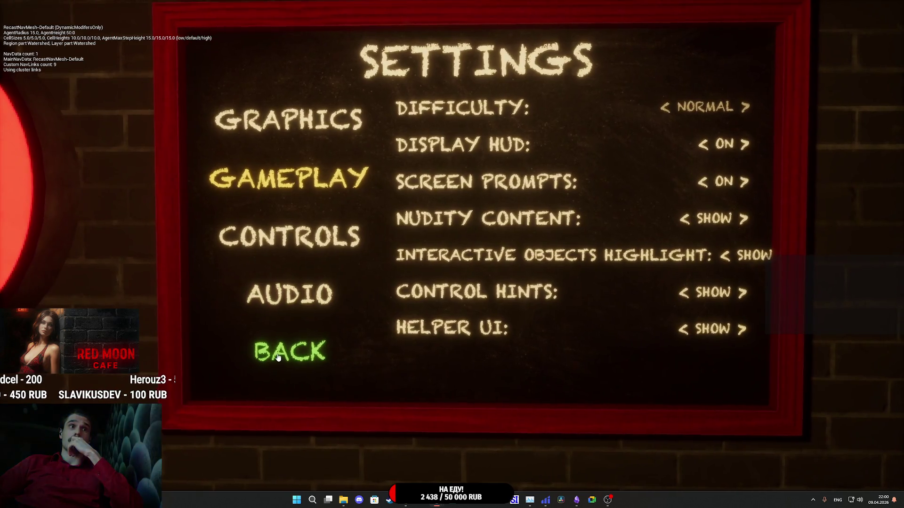
{"action": "left_click", "coordinate": [277, 360]}
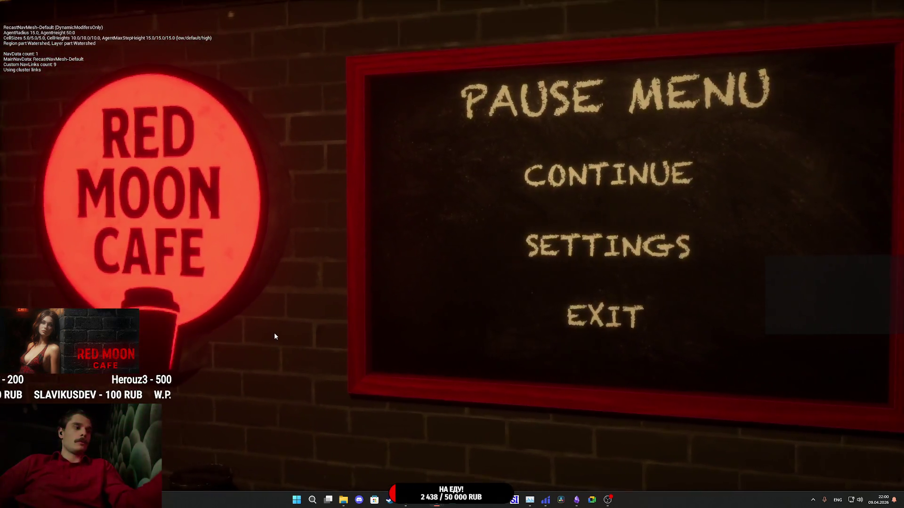
{"action": "key", "text": "Escape"}
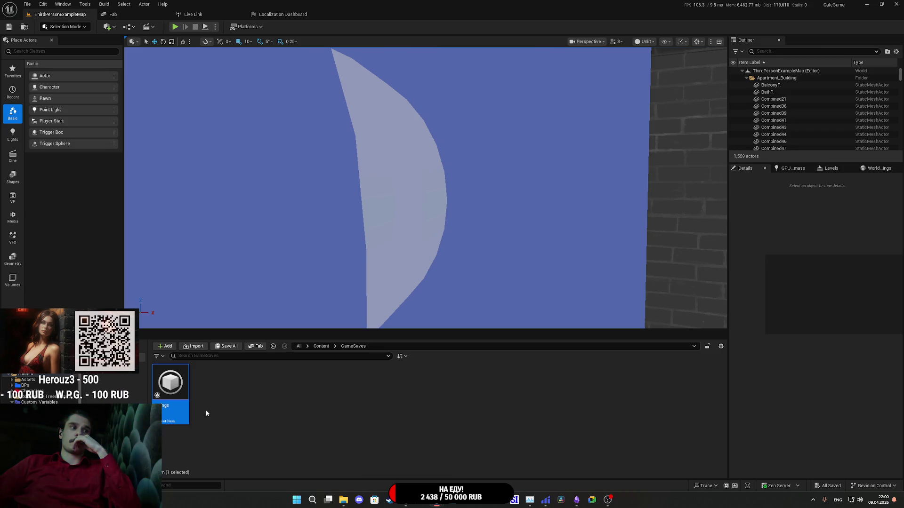
Return to the MM_Board_UI blueprint, save it, and select the new update calls.
{"action": "mouse_move", "coordinate": [422, 505]}
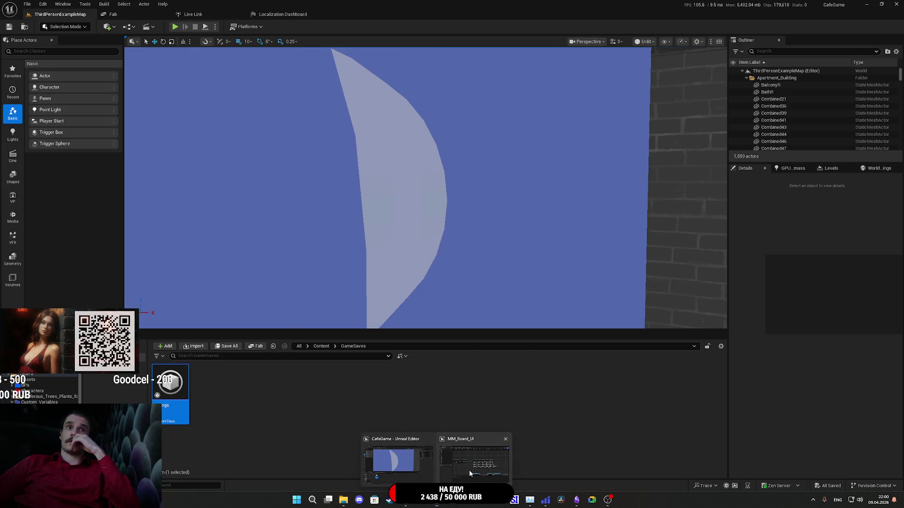
{"action": "left_click", "coordinate": [469, 470]}
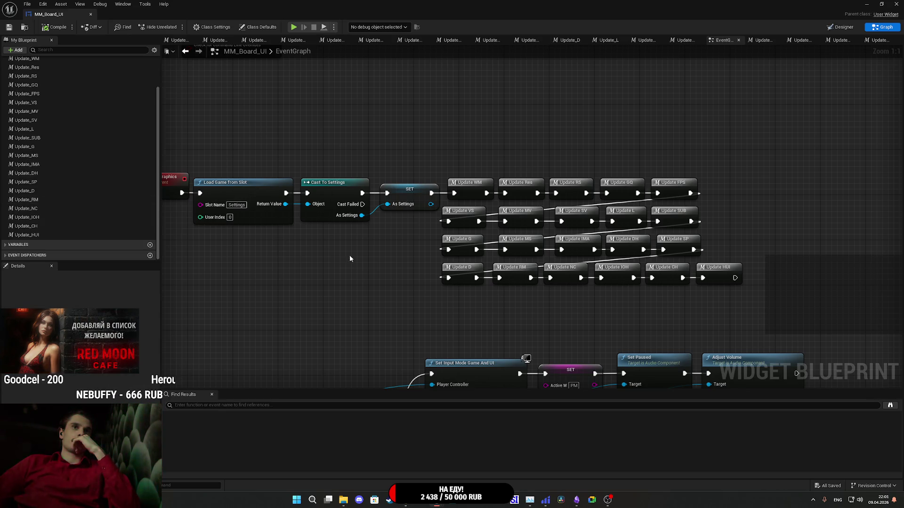
{"action": "left_click", "coordinate": [8, 28]}
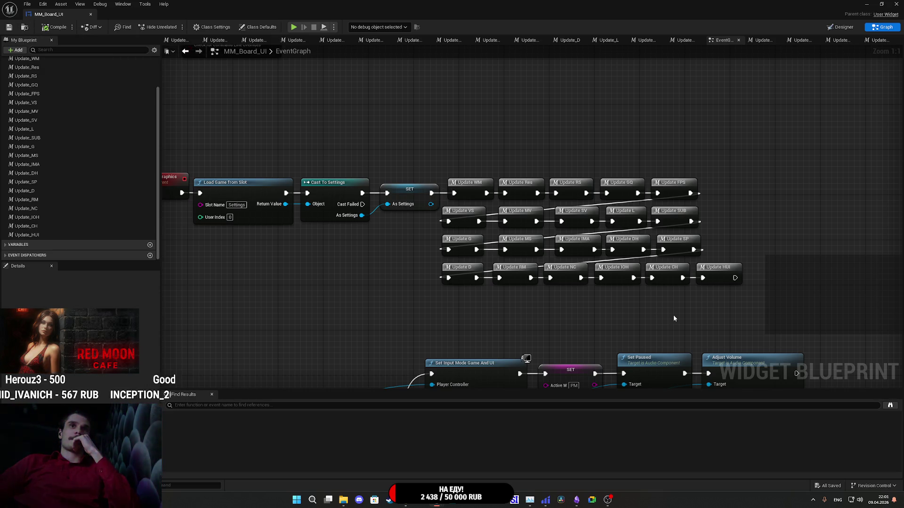
{"action": "left_click_drag", "start_coordinate": [627, 308], "coordinate": [720, 303]}
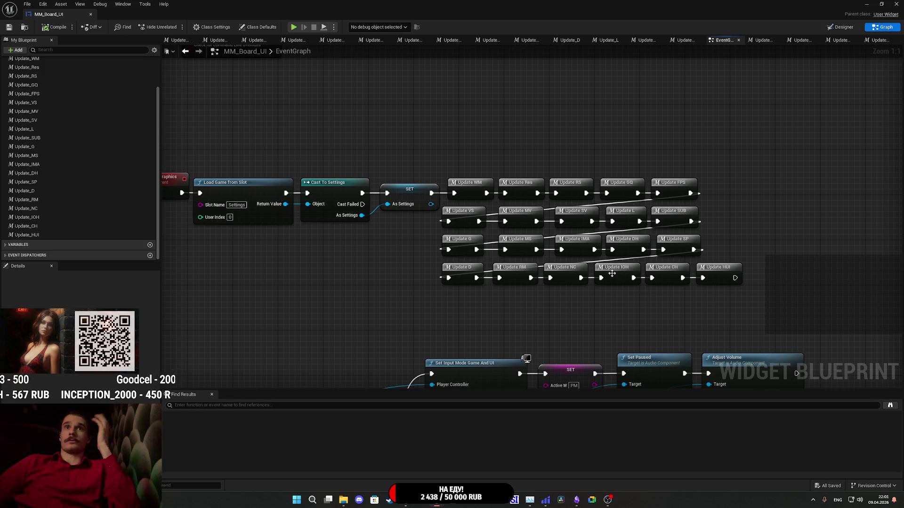
Open the Update_IOH, Update_HUI and Update_CH function graphs, ending back on Update_IOH.
{"action": "double_click", "coordinate": [612, 273]}
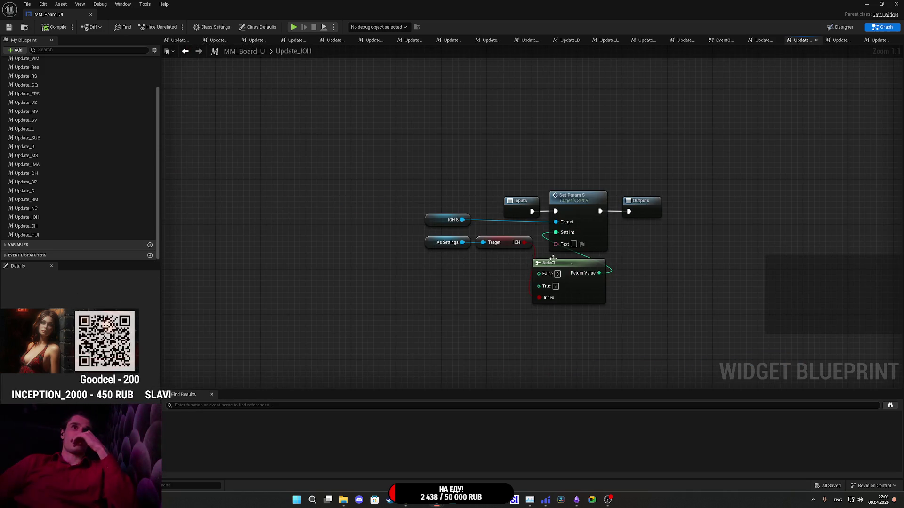
{"action": "double_click", "coordinate": [38, 234]}
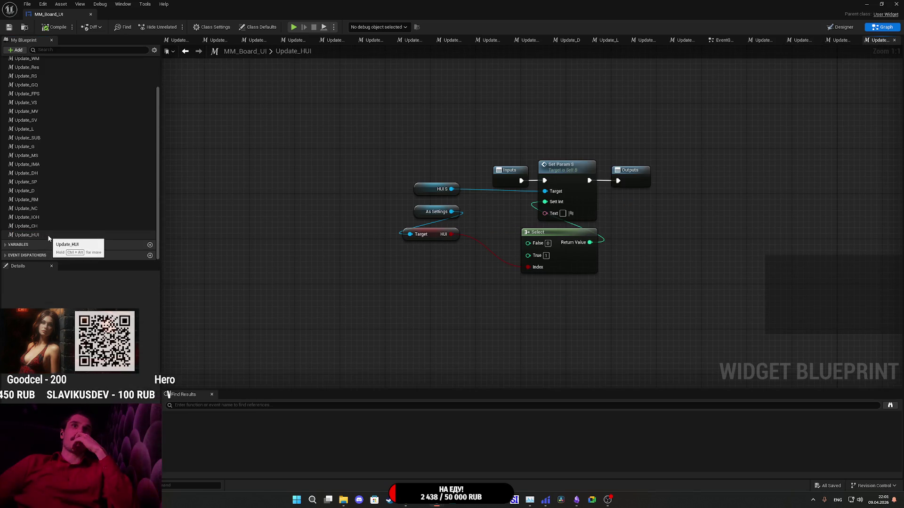
{"action": "left_click", "coordinate": [35, 227]}
{"action": "double_click", "coordinate": [35, 228]}
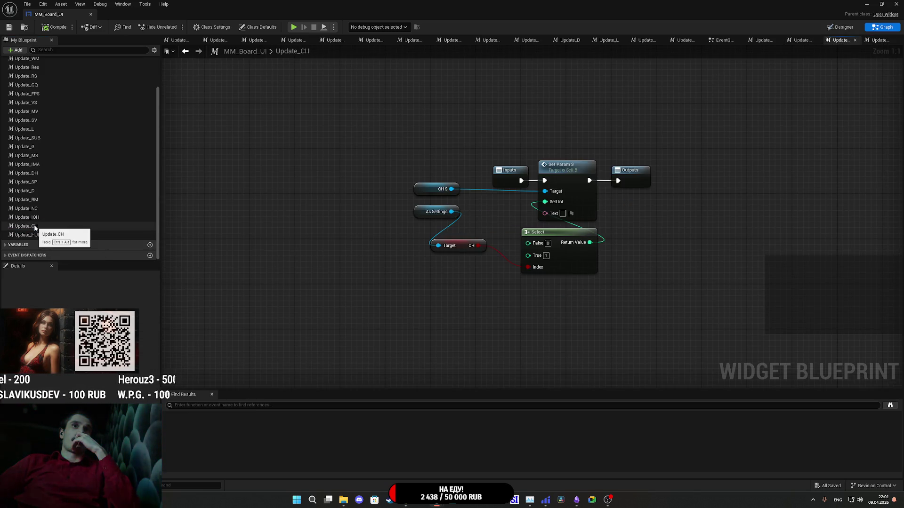
{"action": "left_click", "coordinate": [33, 218]}
{"action": "double_click", "coordinate": [33, 217]}
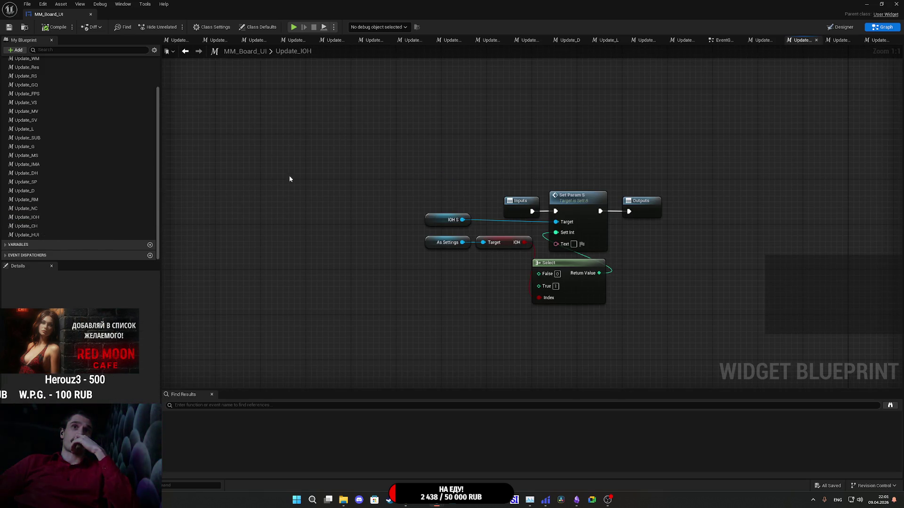
Return to the level editor and browse the Content Browser to the Content > UI folder.
{"action": "key", "text": "alt+Tab"}
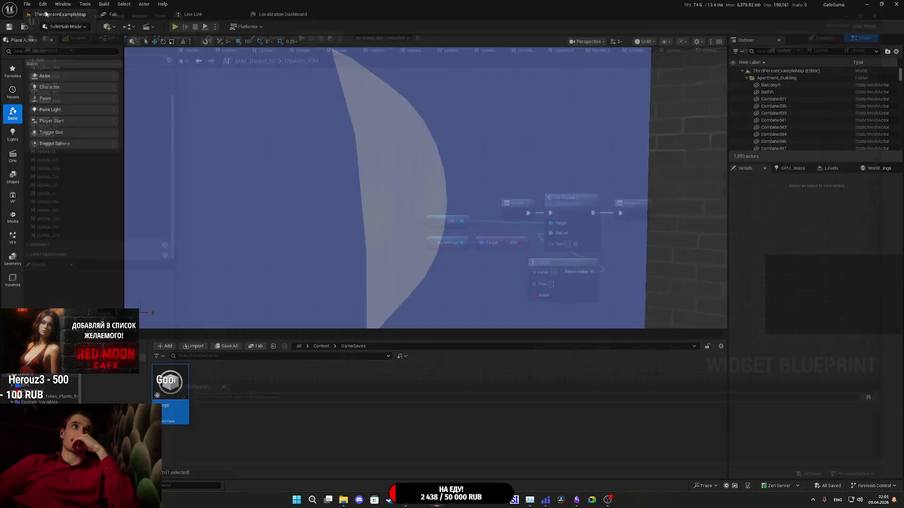
{"action": "left_click", "coordinate": [325, 347]}
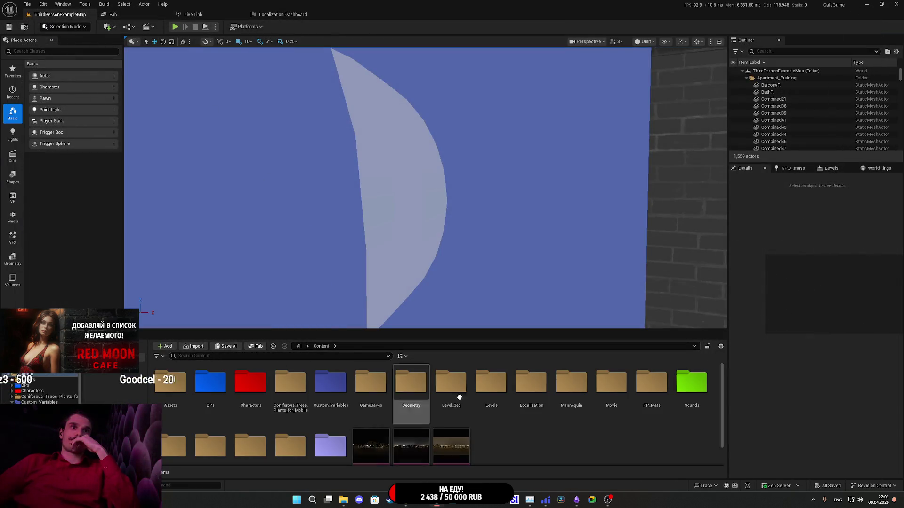
{"action": "double_click", "coordinate": [333, 396]}
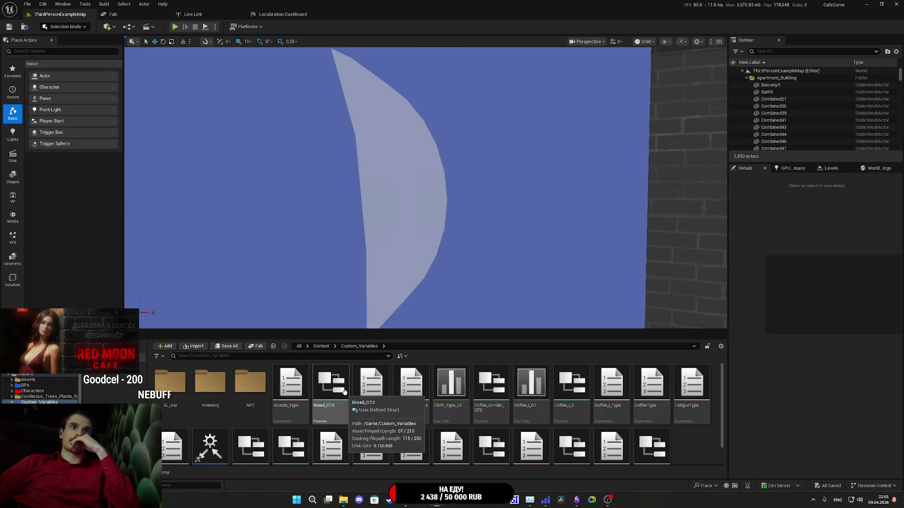
{"action": "left_click", "coordinate": [321, 347]}
{"action": "left_click", "coordinate": [312, 370]}
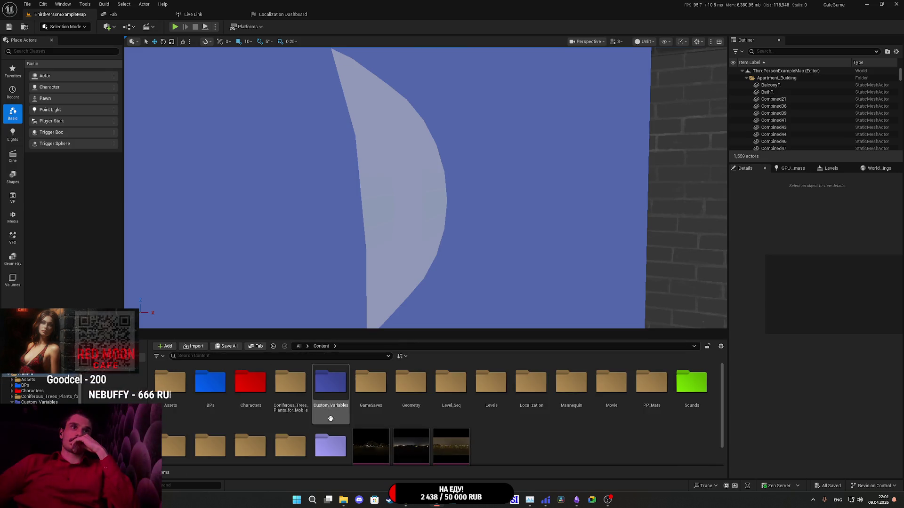
{"action": "double_click", "coordinate": [330, 391]}
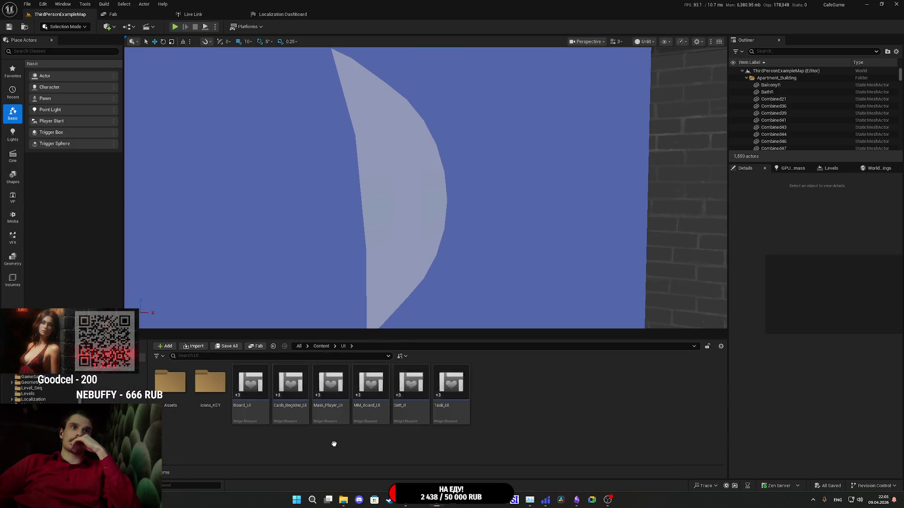
Open the Sett_B widget blueprint and switch to its Graph view showing Set_IOH.
{"action": "double_click", "coordinate": [451, 395]}
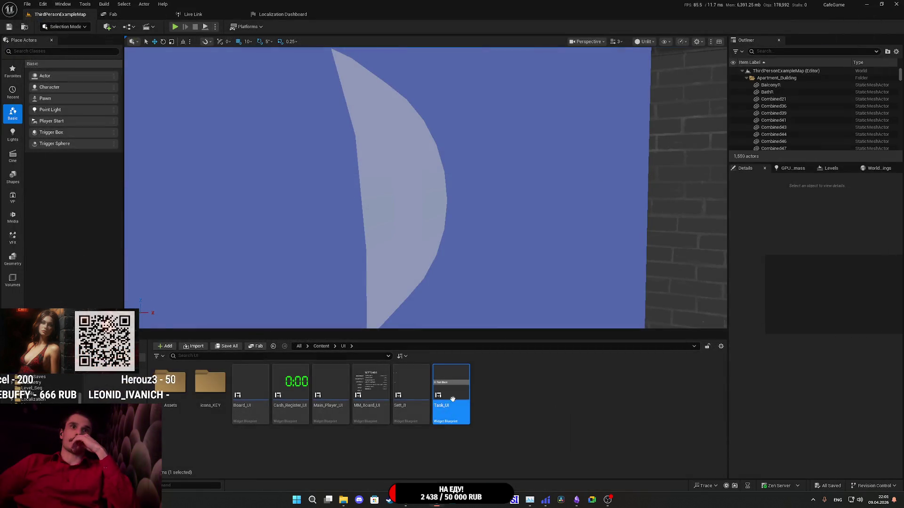
{"action": "double_click", "coordinate": [426, 384]}
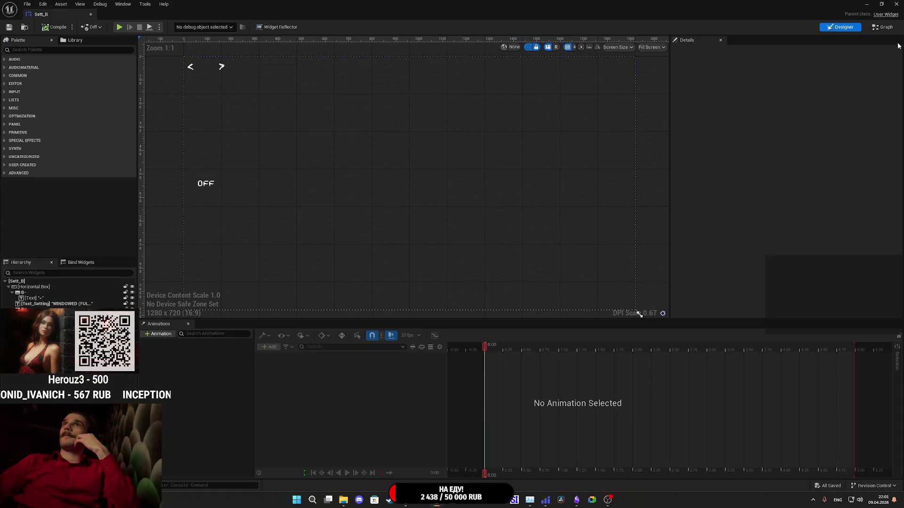
{"action": "left_click", "coordinate": [883, 27]}
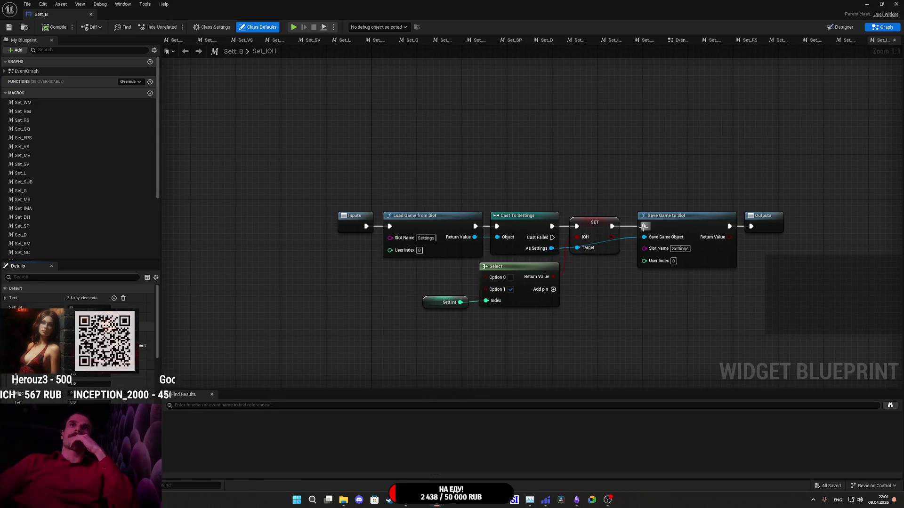